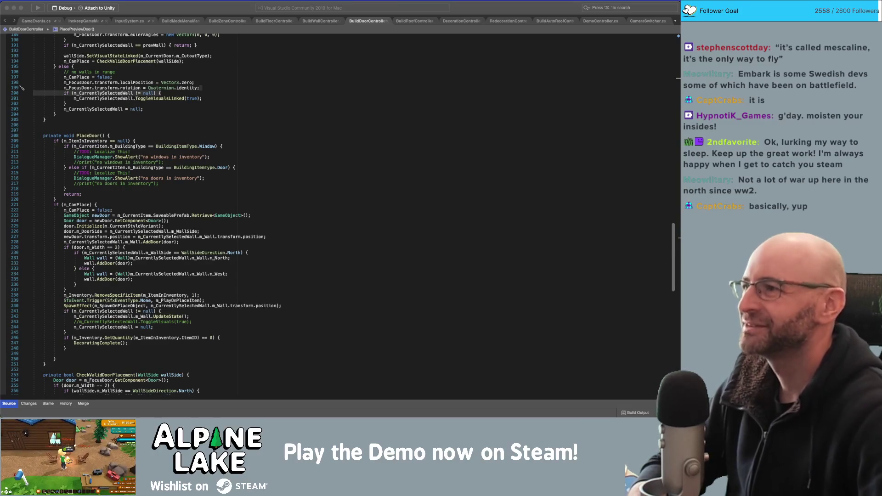
Look over the window-item check in BuildDoorController's PlaceDoor method
left_click(286, 148)
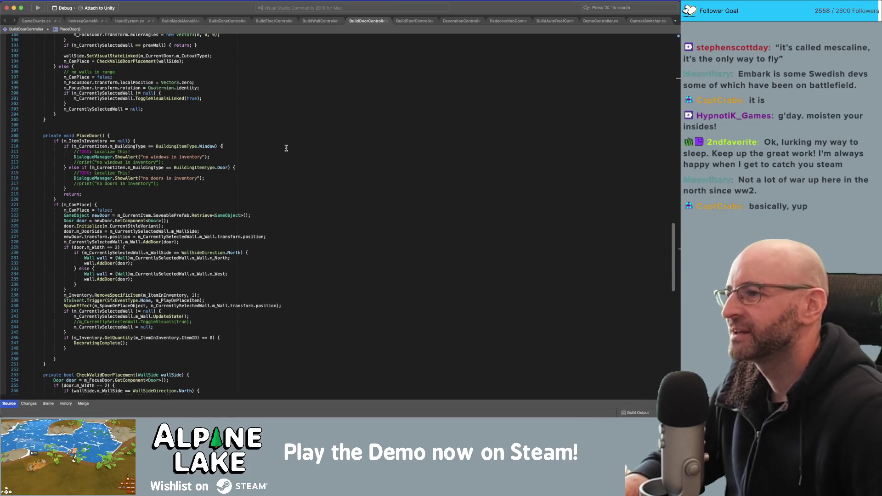
scroll(294, 122, "down", 1)
left_click(298, 133)
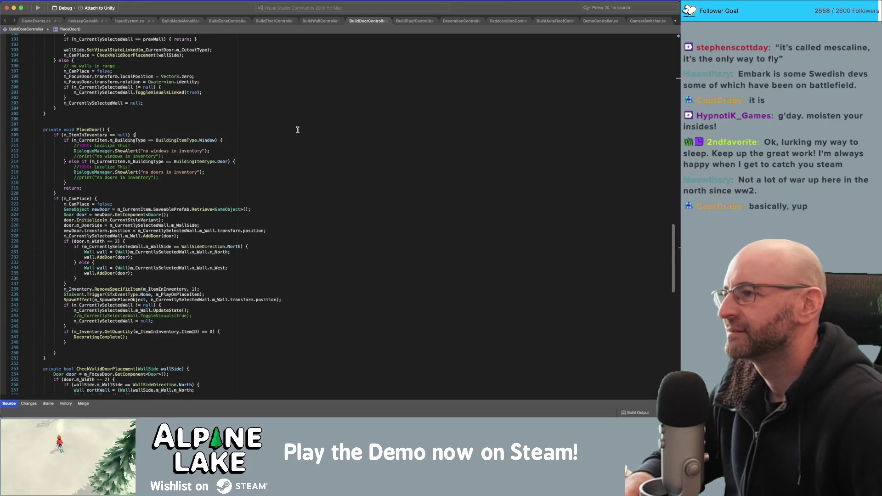
left_click(299, 124)
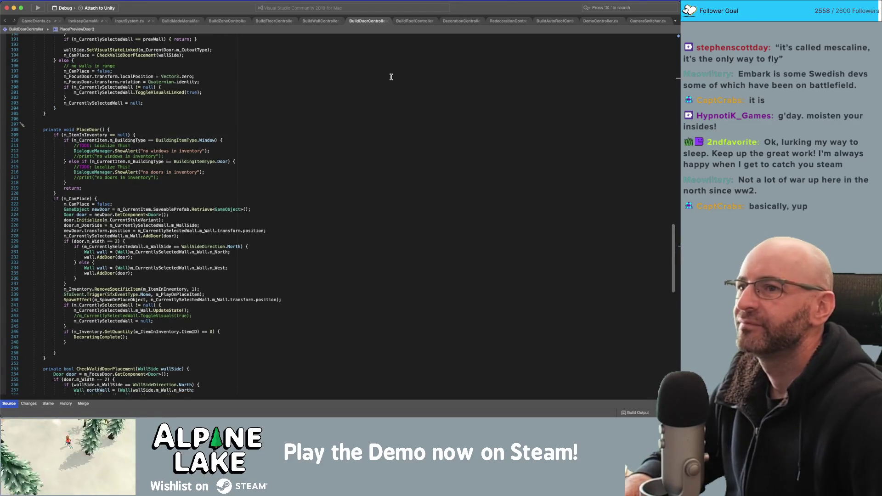
In RedecorationController, inspect UpdateSelectedItem's m_PreviewCursorObject uses, base call and Instantiate signature
left_click(499, 21)
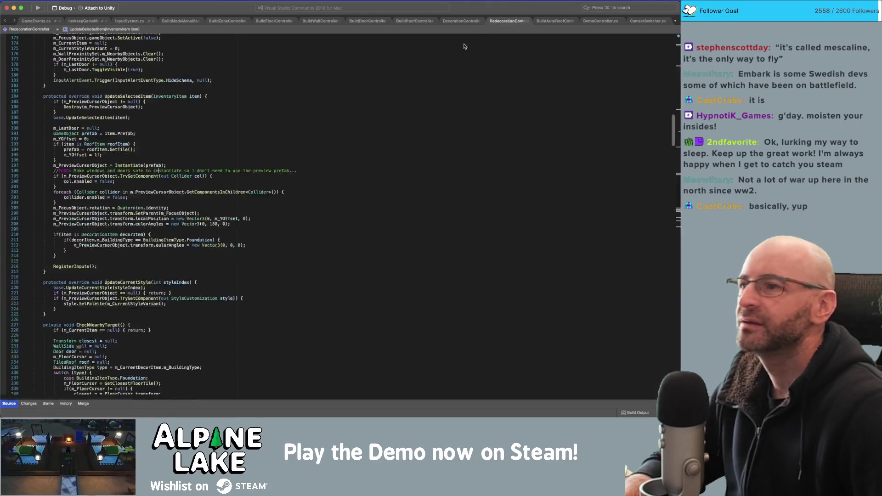
scroll(398, 150, "up", 2)
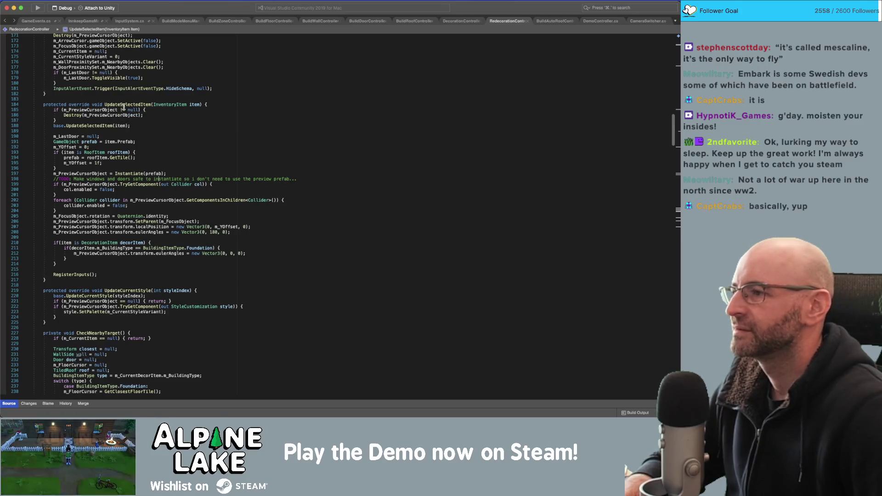
left_click(106, 110)
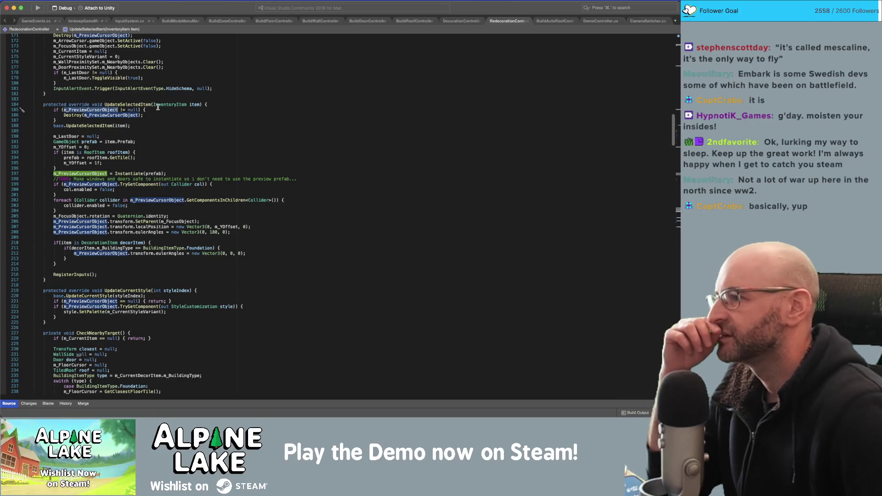
left_click(103, 124)
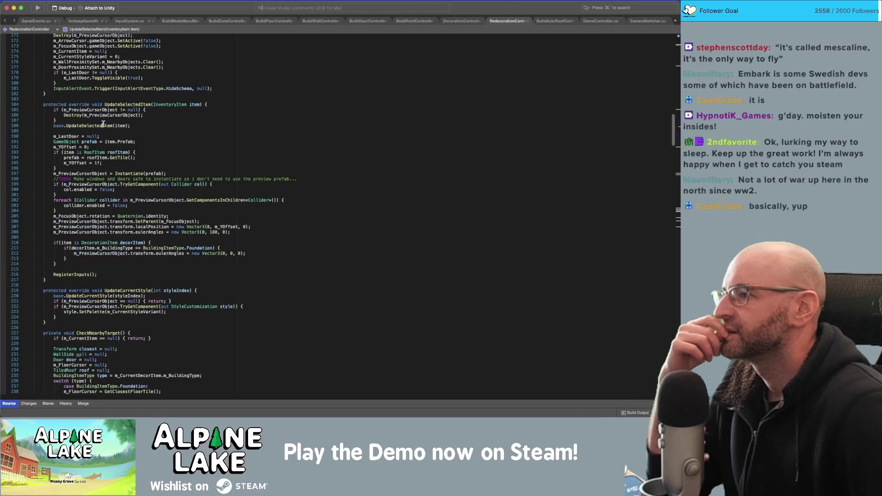
double_click(103, 125)
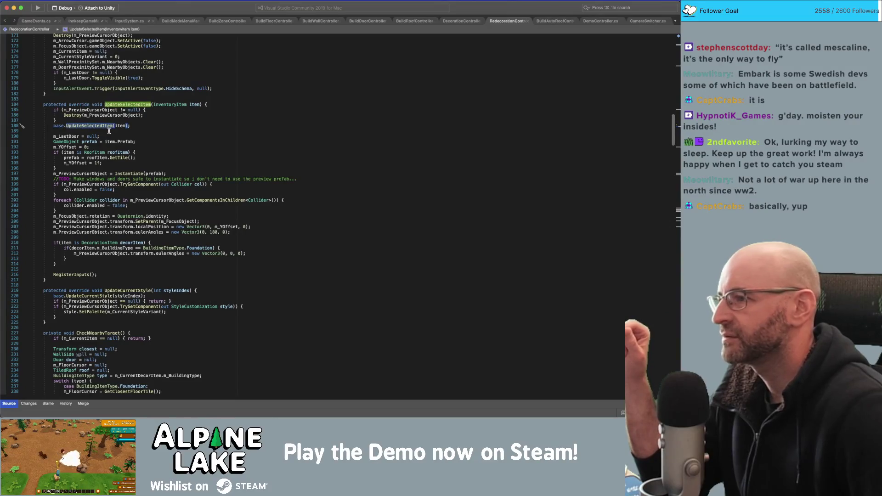
left_click(124, 172)
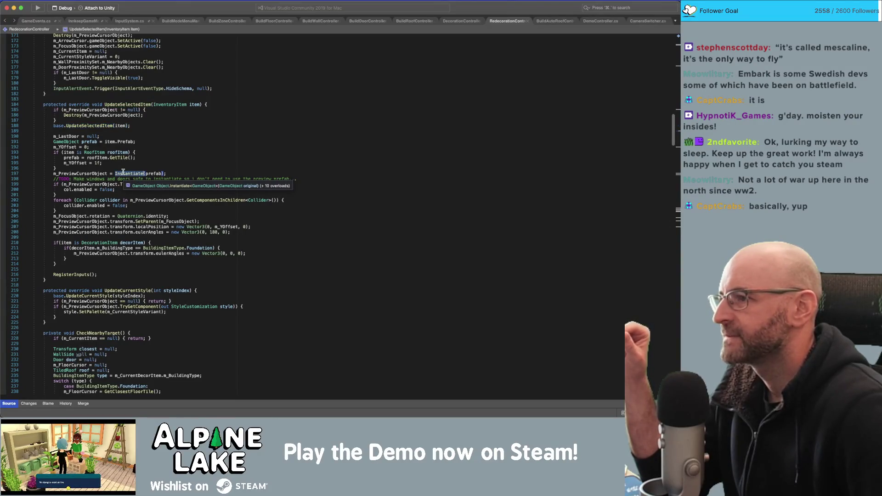
left_click(234, 103)
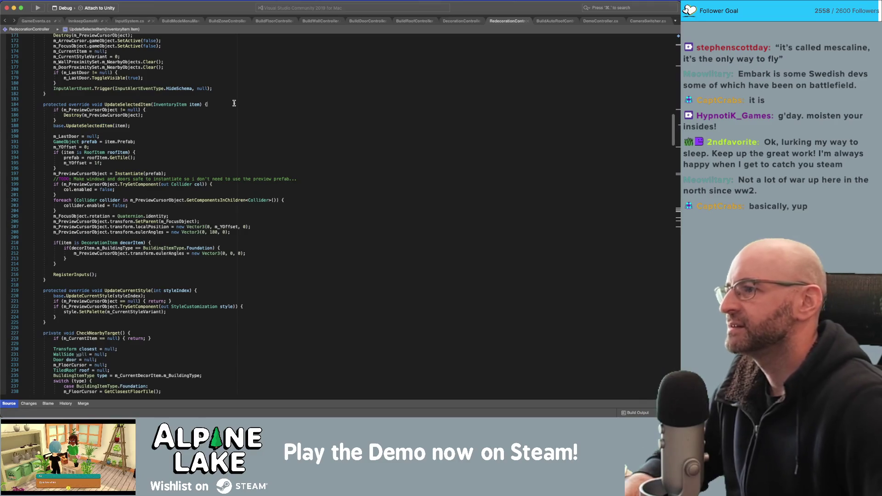
Insert print($"Try spawning prefab: {item.ItemID}"); atop UpdateSelectedItem, then return to Unity
key("Return")
type("print")
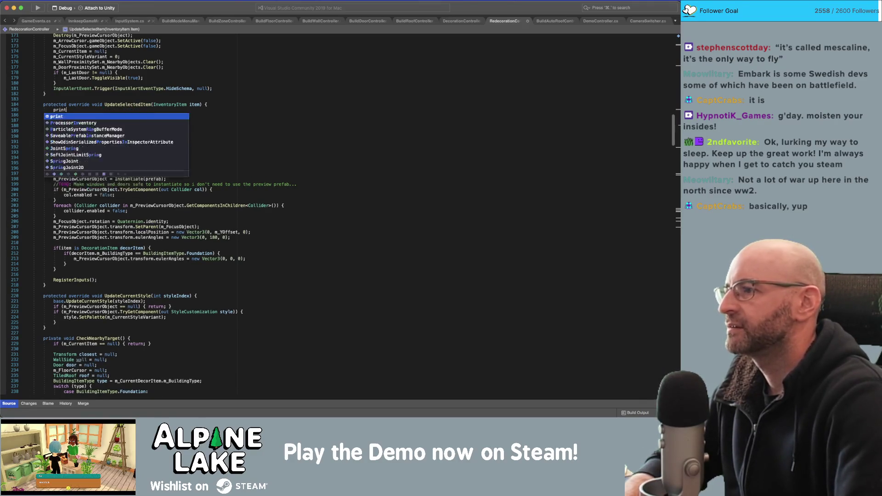
type("(\"Try sp")
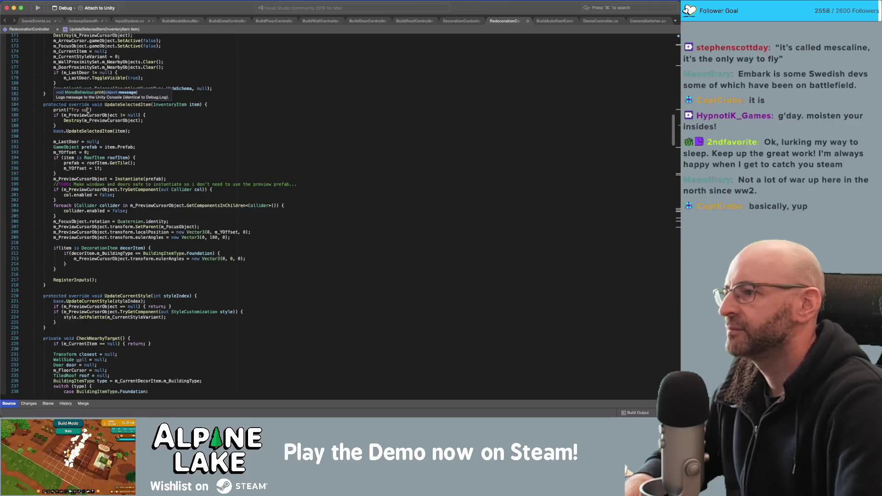
type("awning prefab: \" ")
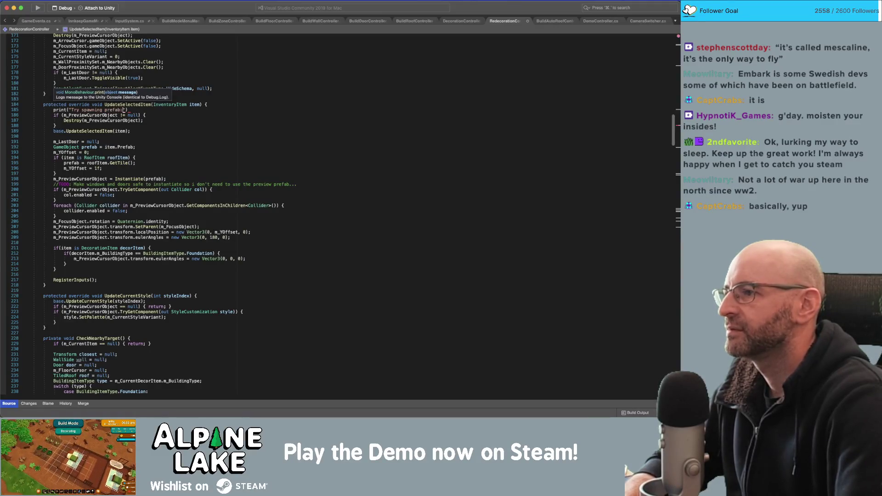
type(")")
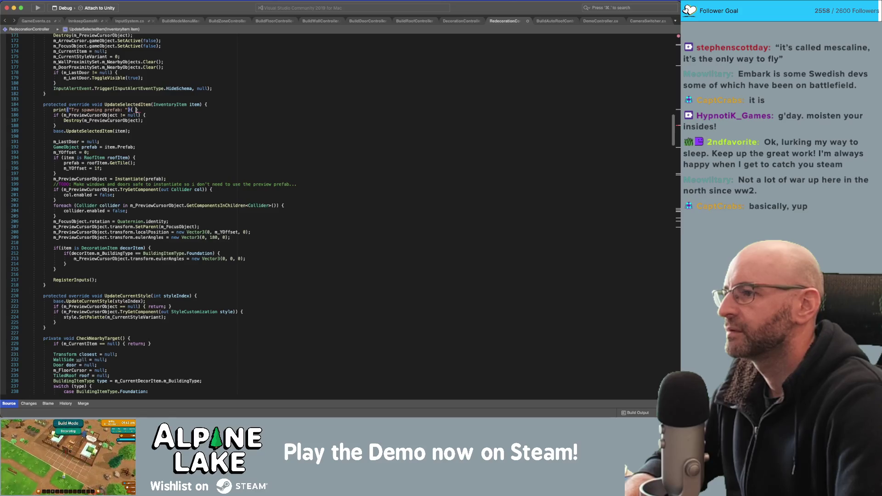
left_click(70, 110)
type("$")
left_click(129, 110)
type("{")
type("item.itemid")
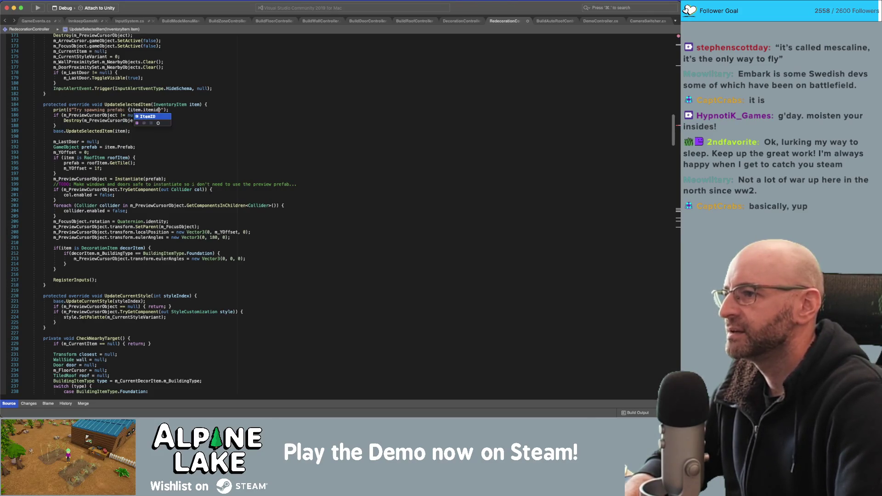
key("Return")
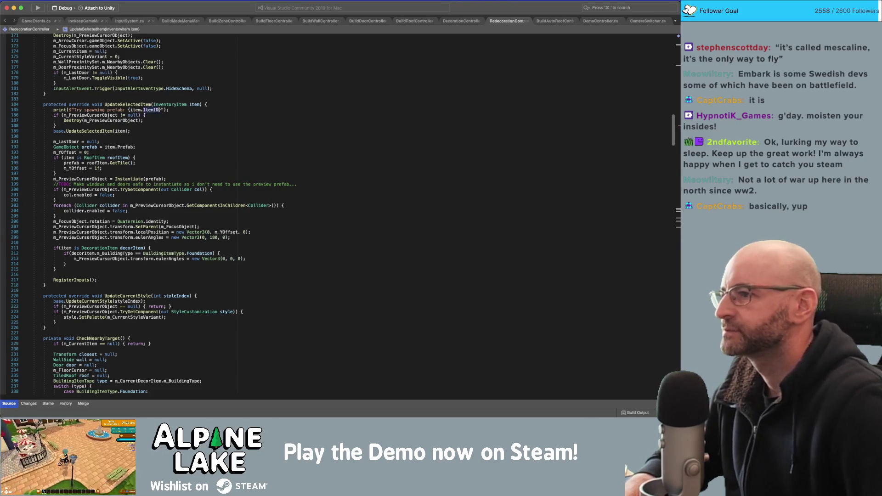
left_click(251, 116)
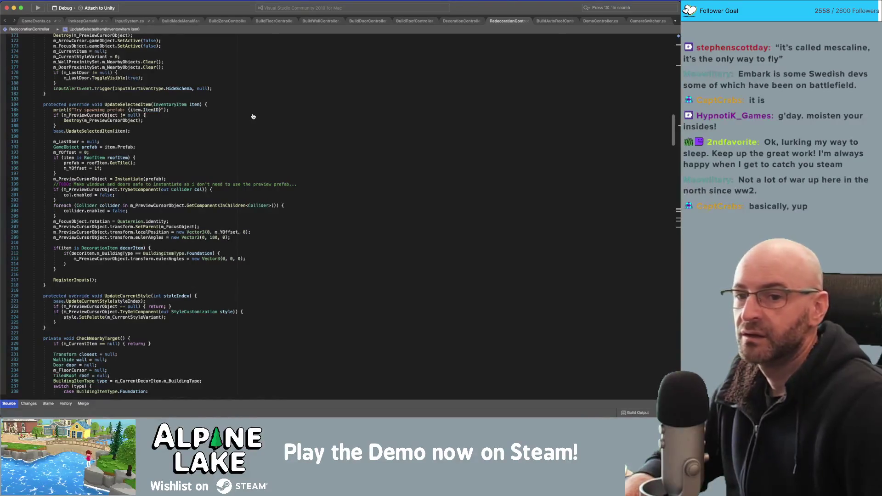
key("super+Tab")
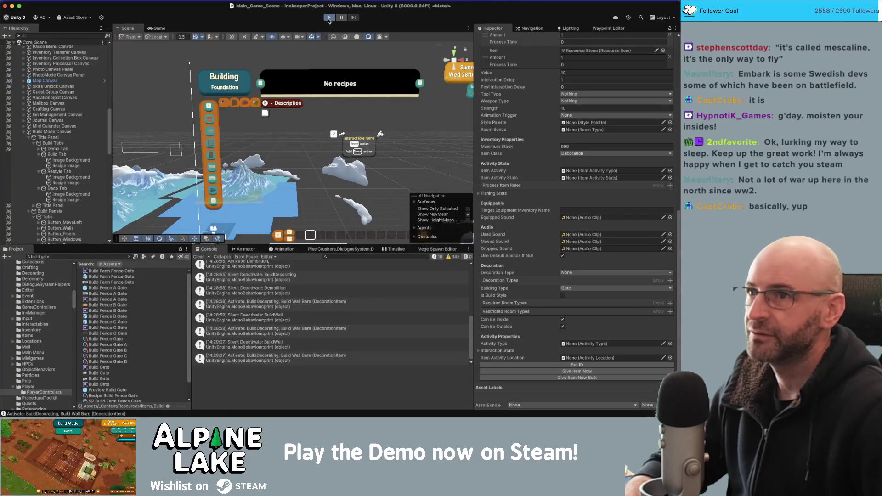
Once Unity finishes recompiling, start the game in play mode
left_click(327, 17)
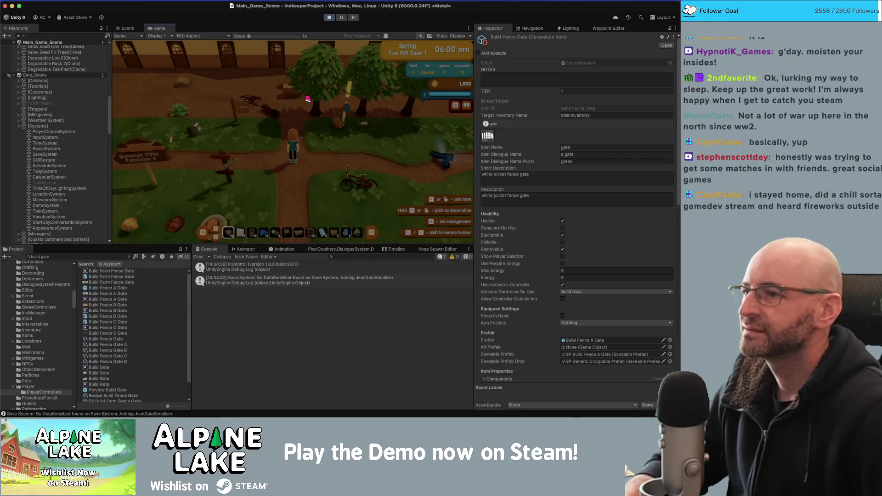
Walk the character with WASD over to the inn doors
key("w")
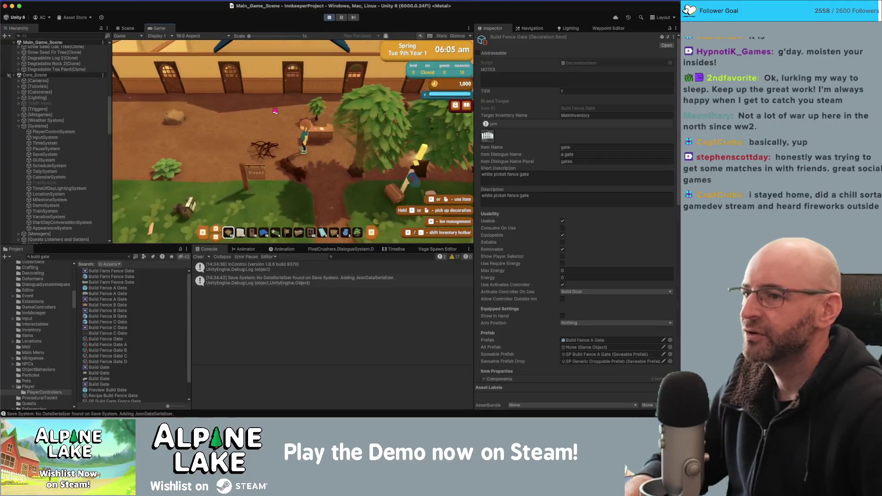
key("w")
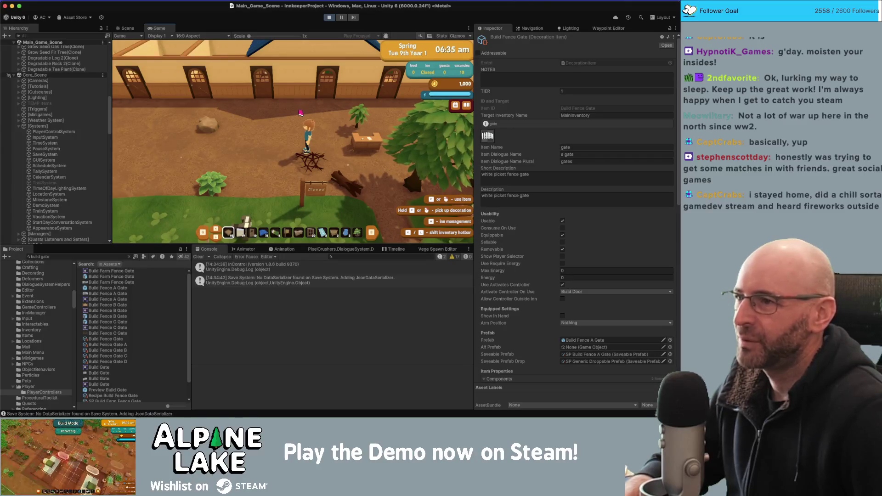
key("a")
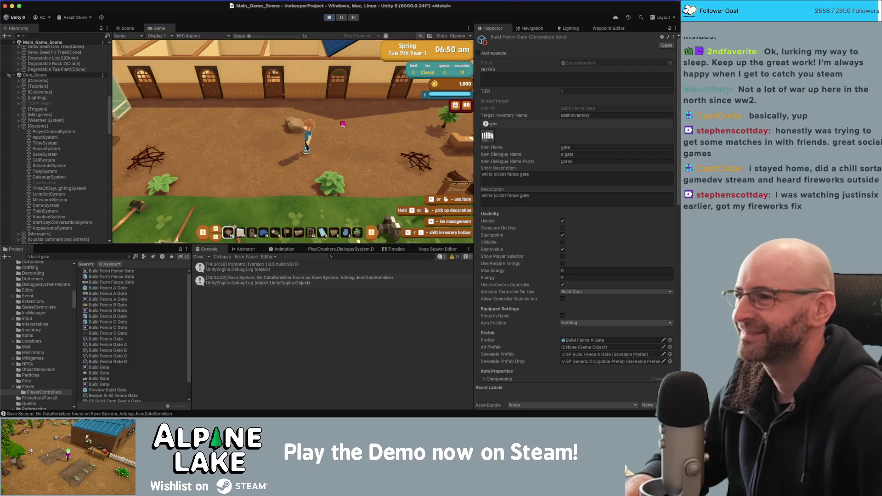
key("a")
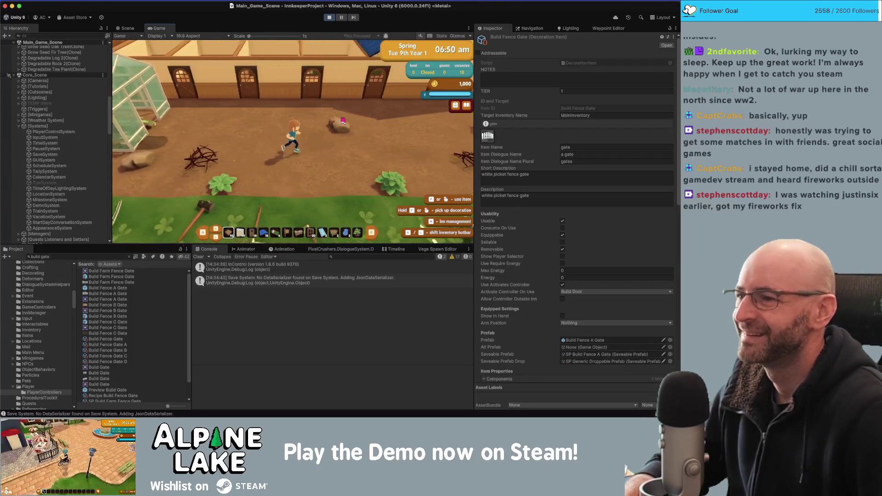
key("a")
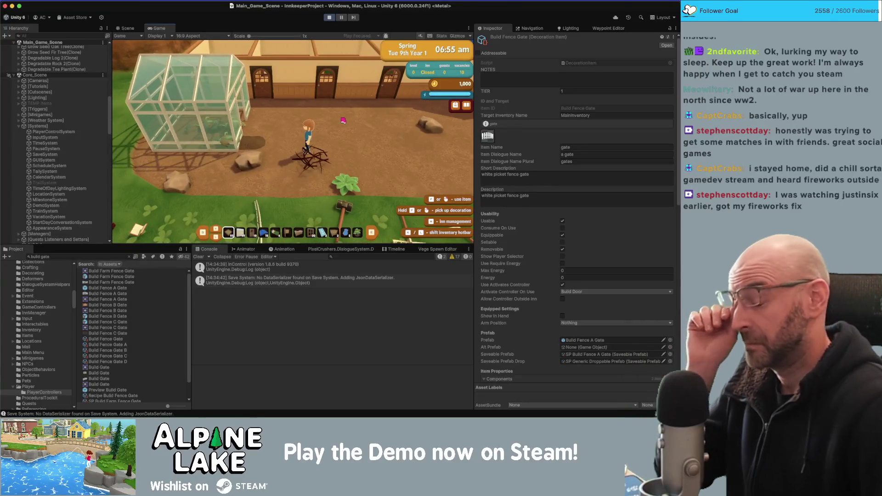
key("d")
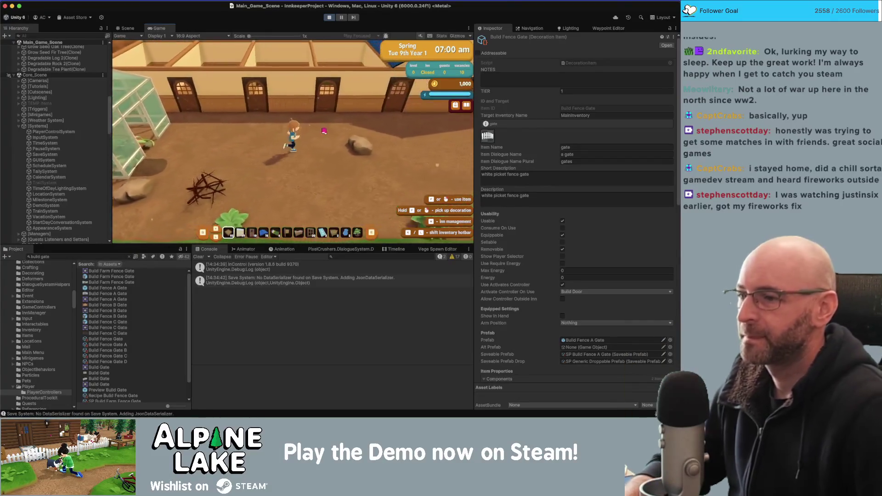
key("w")
Enter build mode to log Build Floor Brick, stop play mode, and return to Visual Studio
key("b")
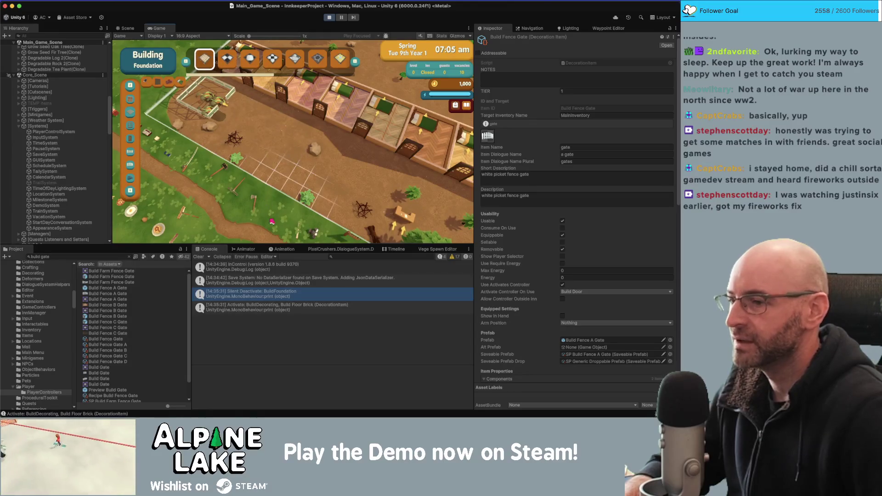
key("w")
key("w")
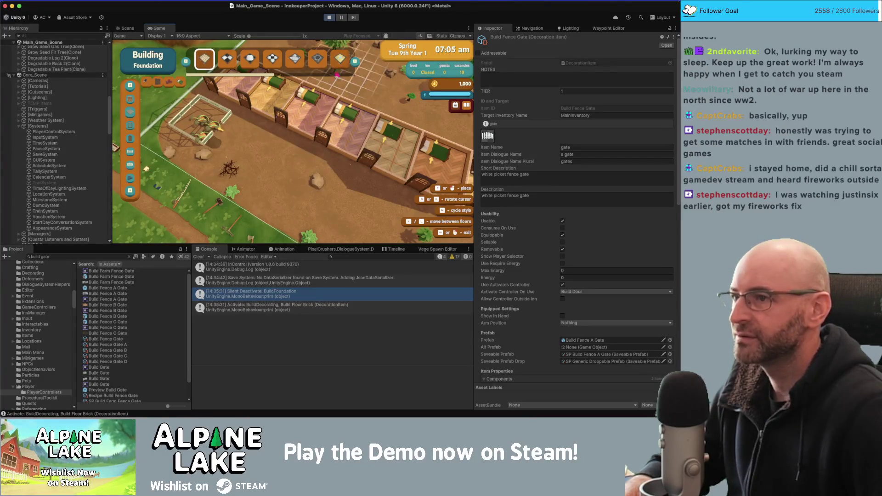
left_click(328, 17)
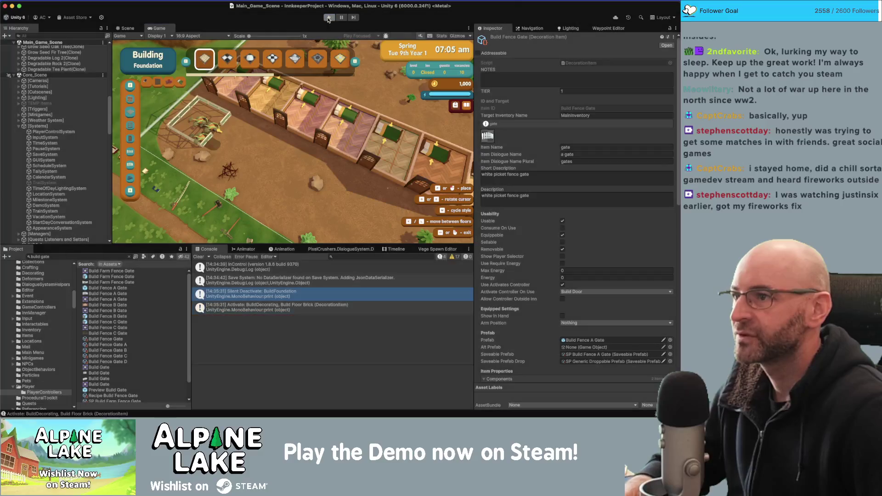
key("super+Tab")
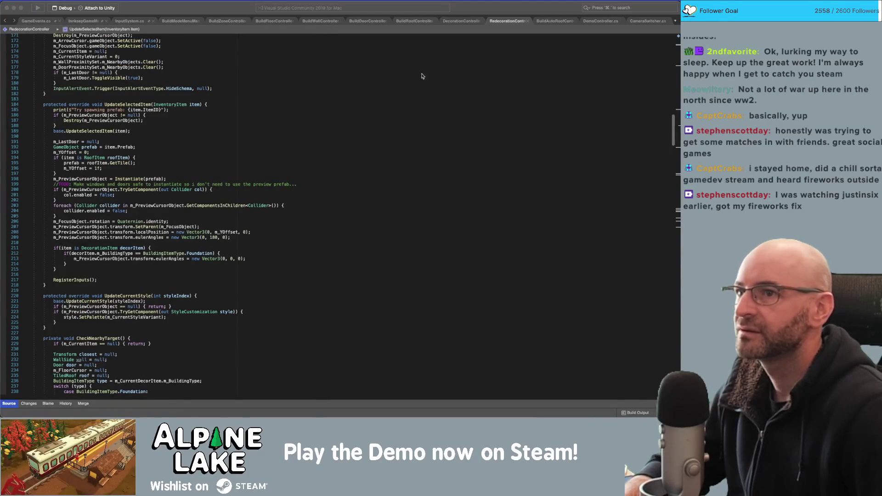
Search RedecorationController.cs for the UpdateSelectedItem method
scroll(238, 153, "down", 1)
double_click(145, 105)
key("super+f")
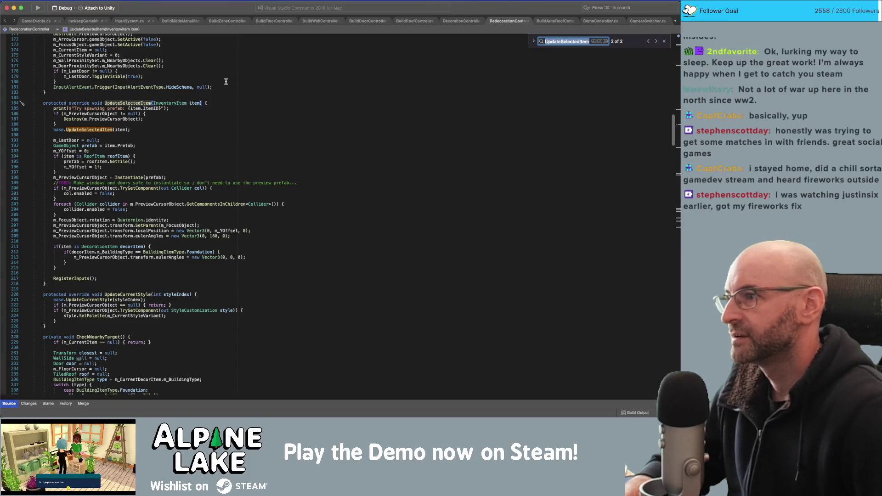
Highlight EnterBuildMode's uses on line 113, then go back to Unity
scroll(237, 114, "up", 1)
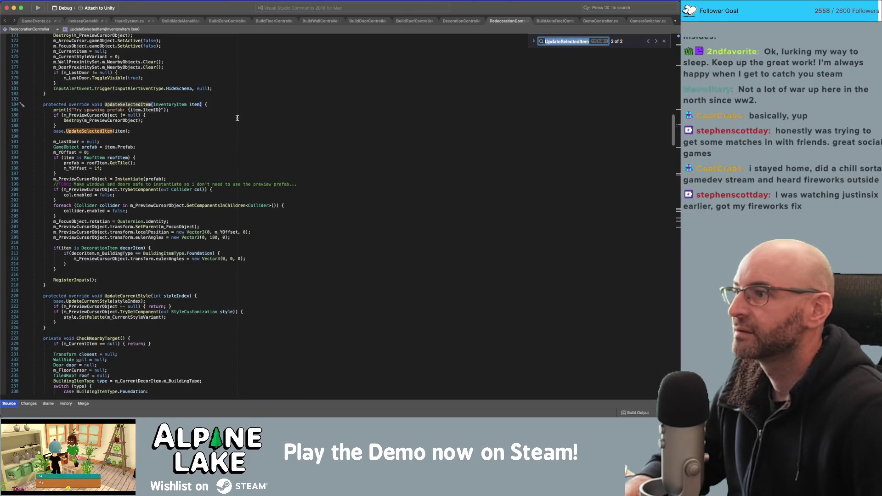
scroll(237, 118, "up", 10)
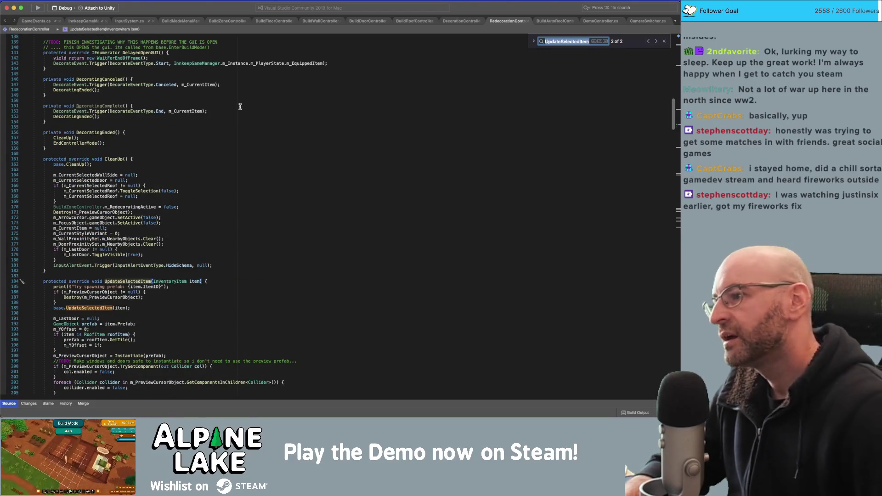
scroll(201, 127, "up", 15)
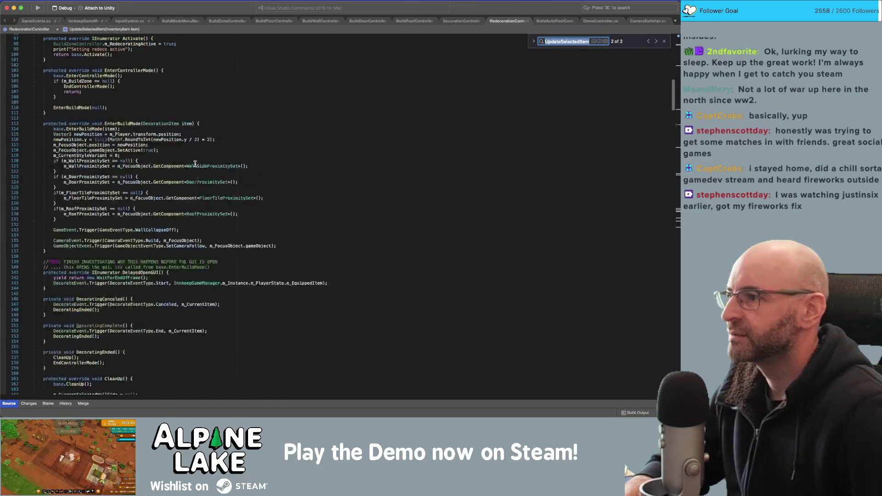
left_click(117, 195)
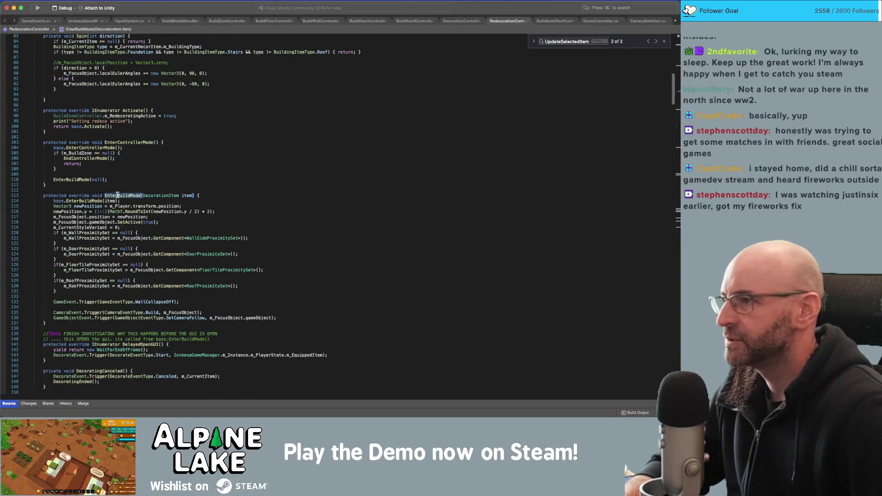
scroll(114, 156, "up", 2)
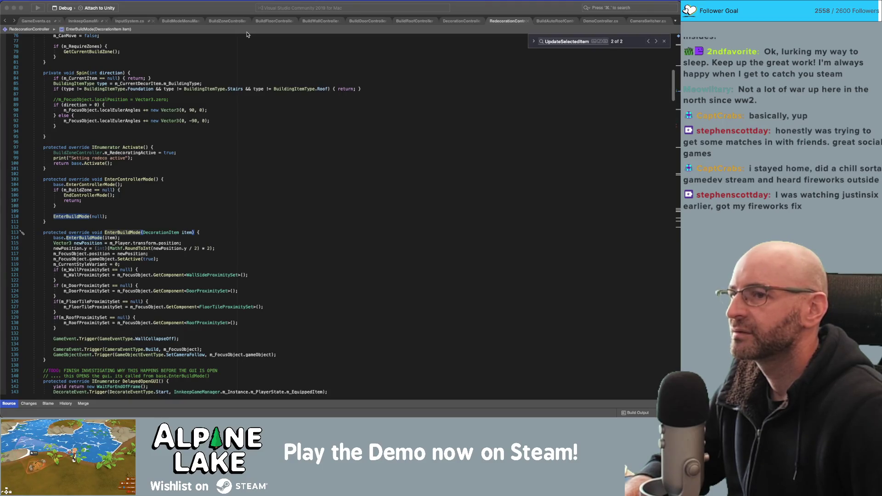
key("super+Tab")
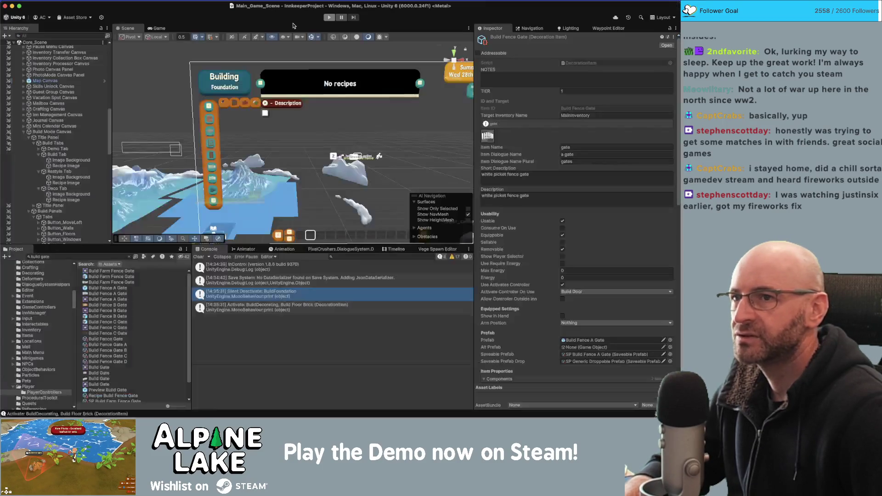
Run the game in play mode again from the Unity toolbar
left_click(329, 19)
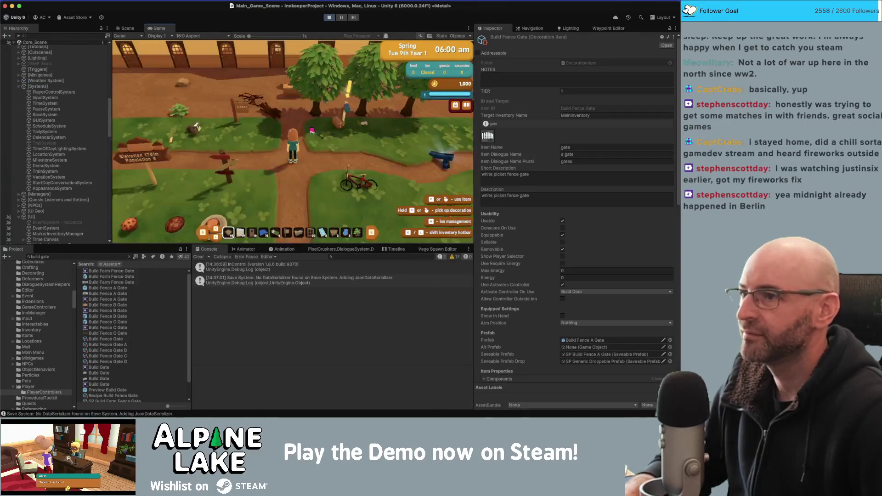
Activate Build Wall Bare from the Walls hotbar, move the build cursor, then stop the game
key("w")
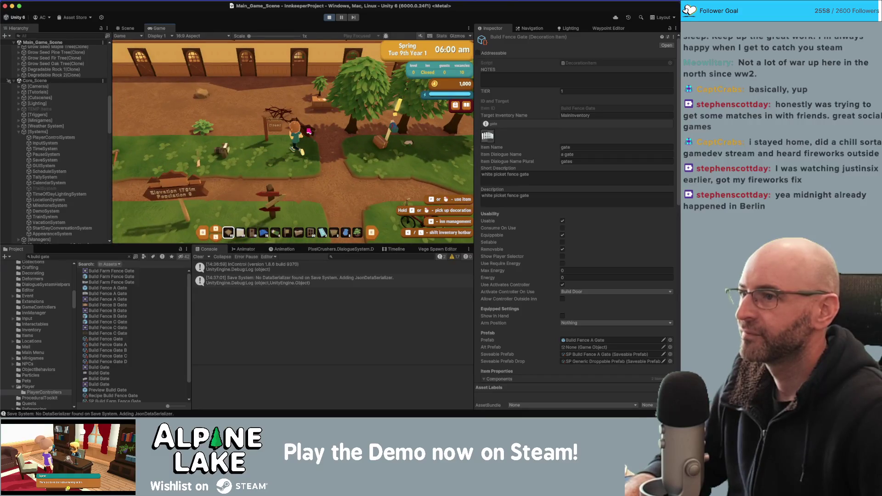
key("w")
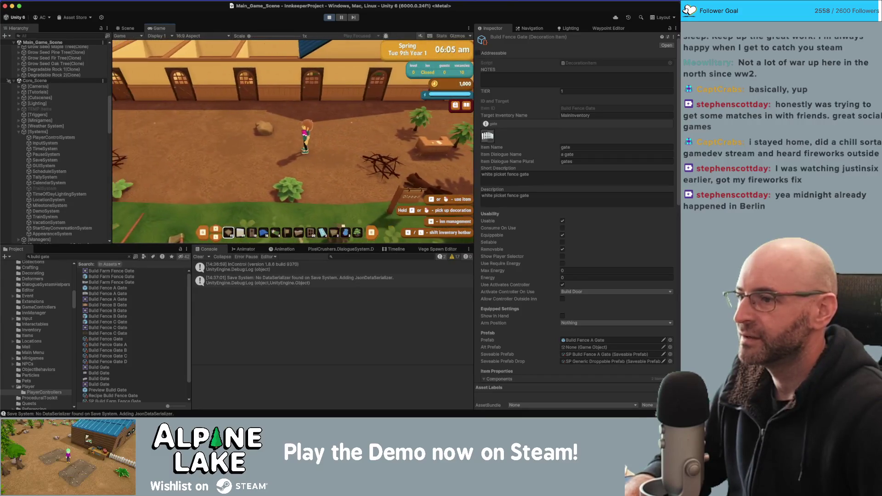
scroll(292, 141, "down", 5)
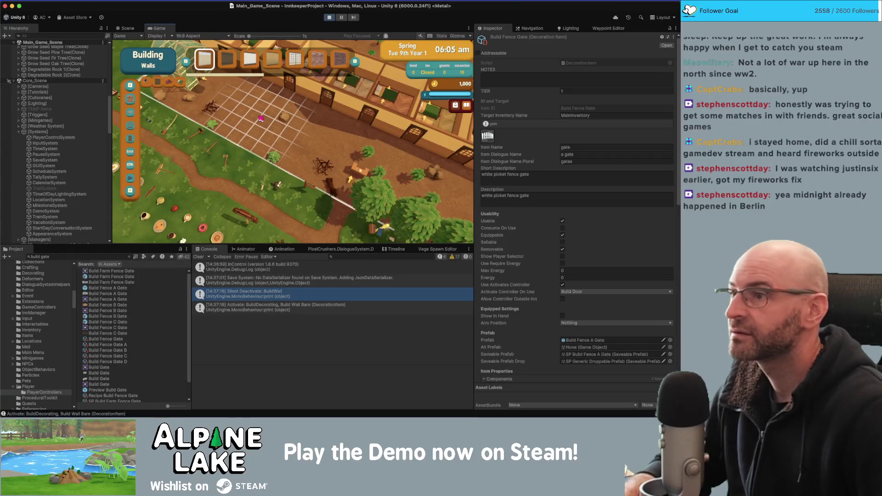
scroll(260, 119, "down", 1)
key("w")
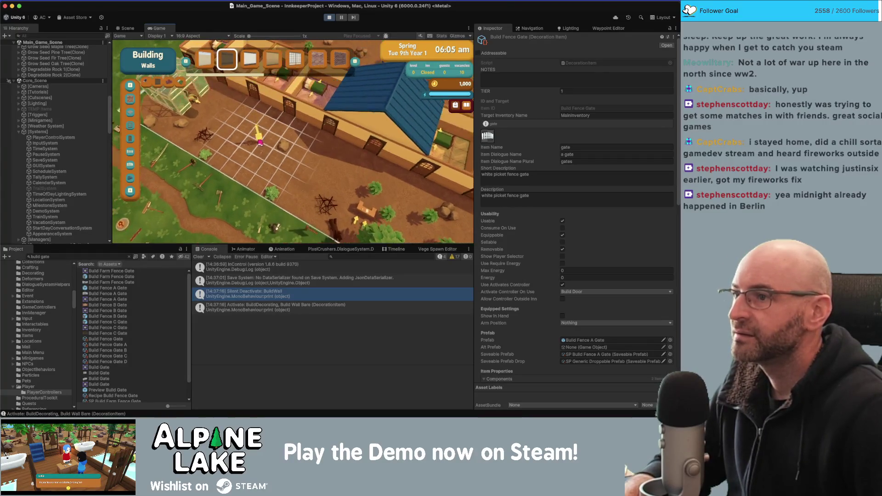
key("w")
key("d")
key("a")
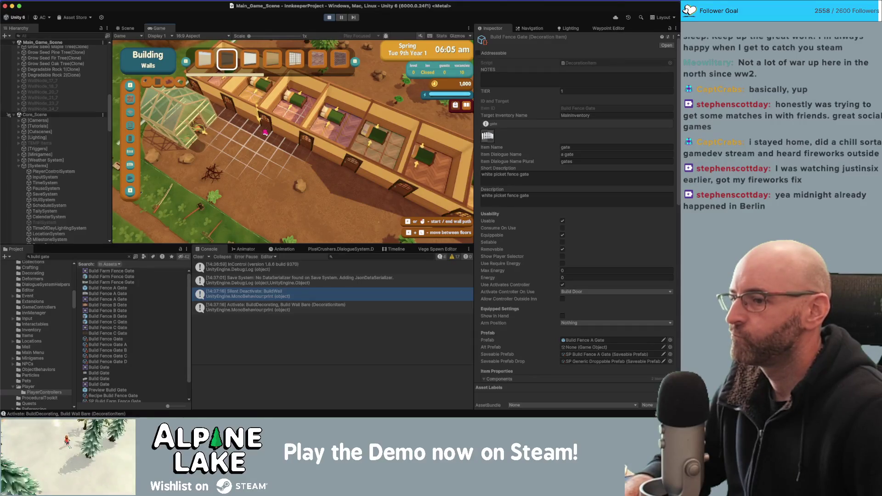
left_click(329, 18)
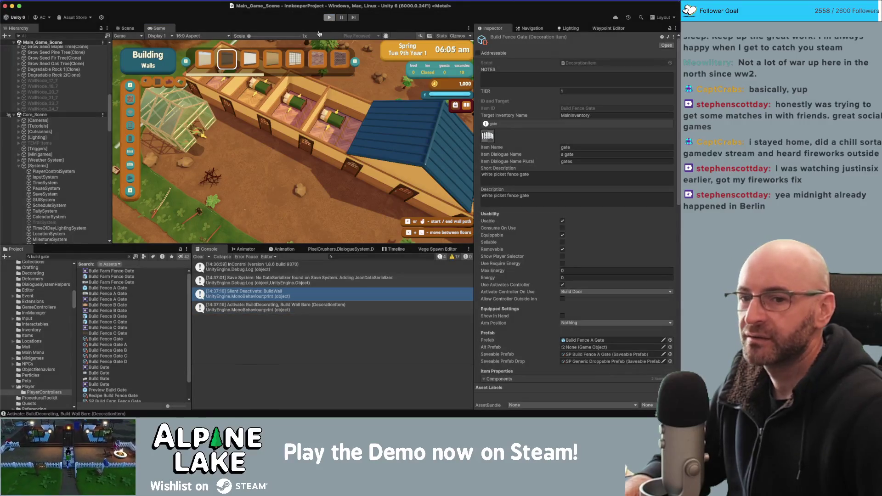
Select the m_RedecoratingActive assignment on line 98, then view BuildZoneController's OnMMEvent handlers
key("super+Tab")
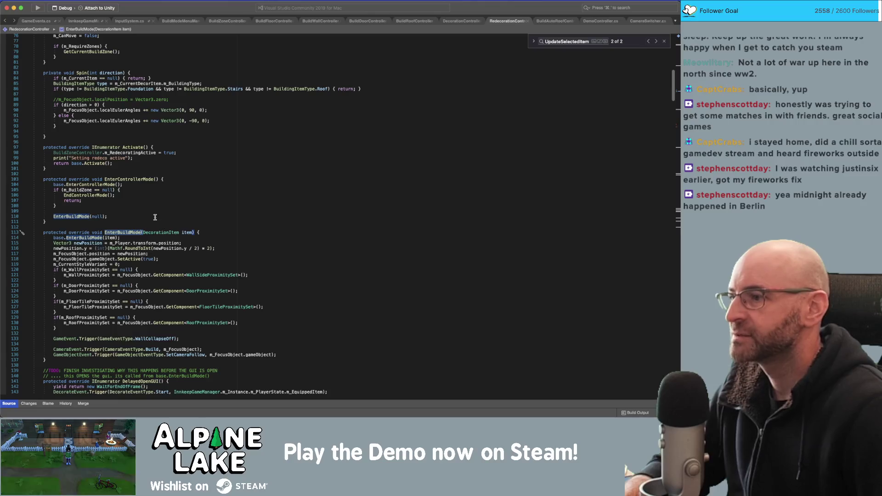
scroll(146, 206, "down", 2)
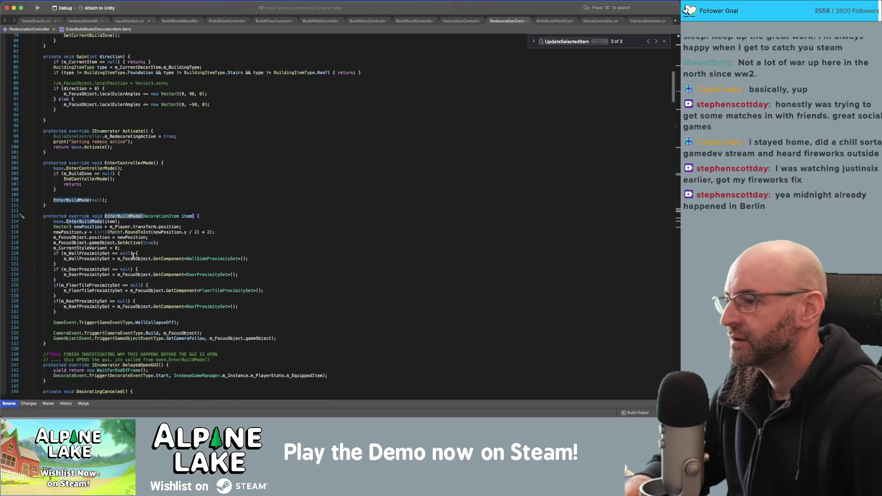
scroll(150, 191, "down", 1)
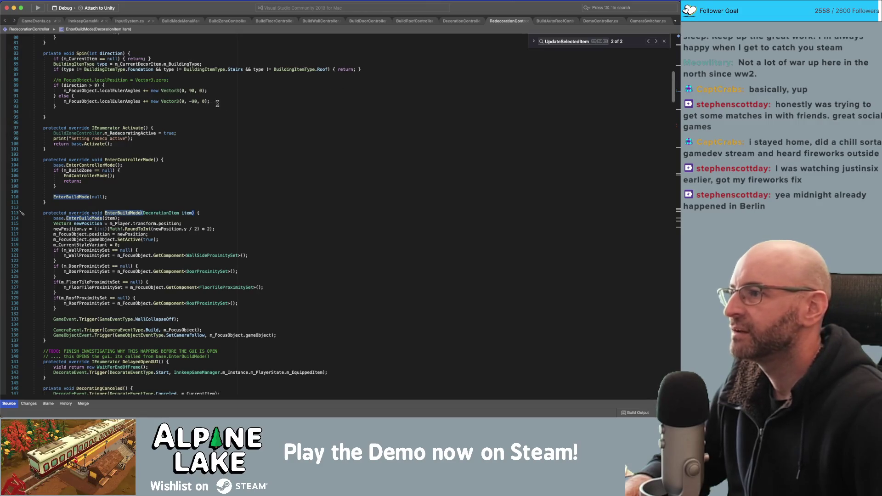
left_click(137, 133)
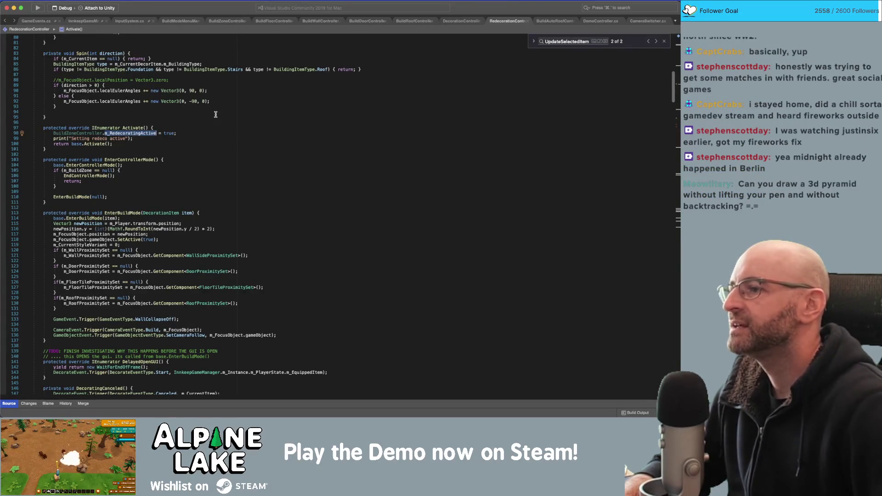
key("Home")
key("shift+End")
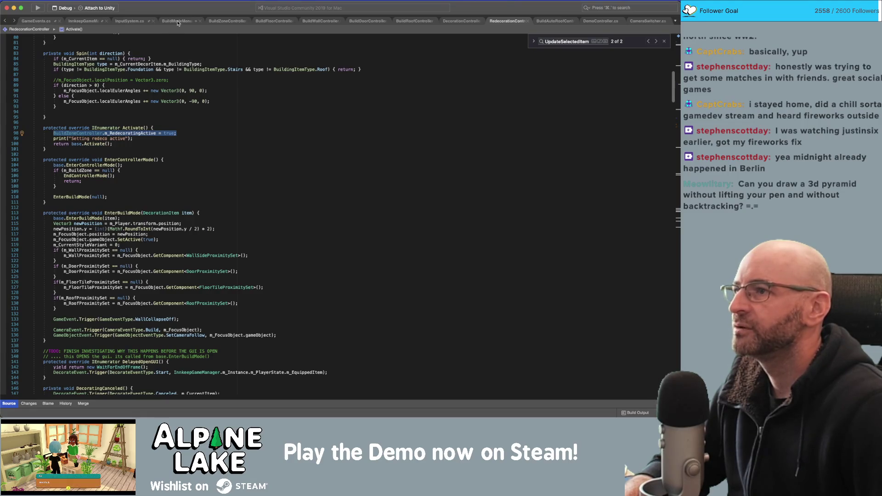
left_click(225, 22)
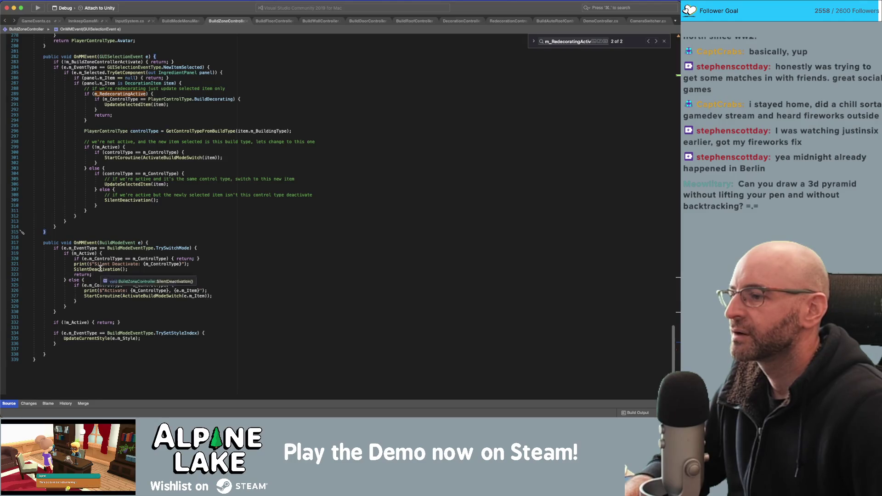
Inspect TrySwitchMode and compare the BuildModeMenuManager and RedecorationController Activate code
double_click(162, 248)
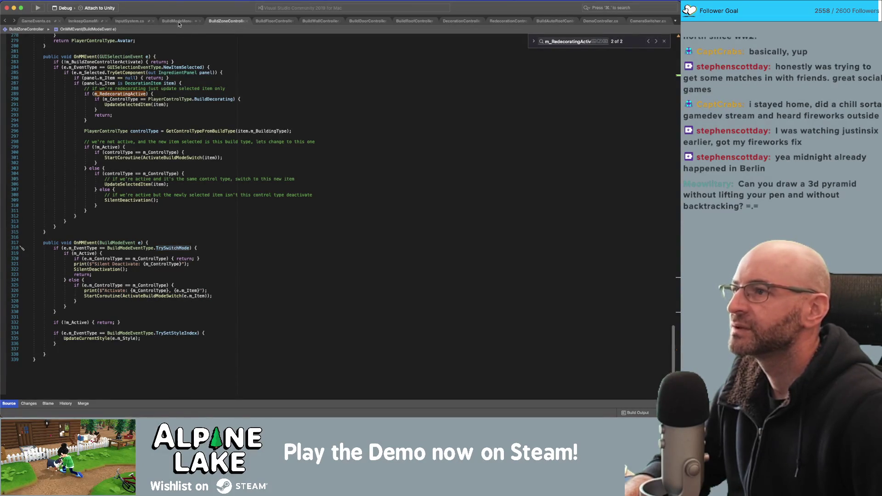
left_click(193, 22)
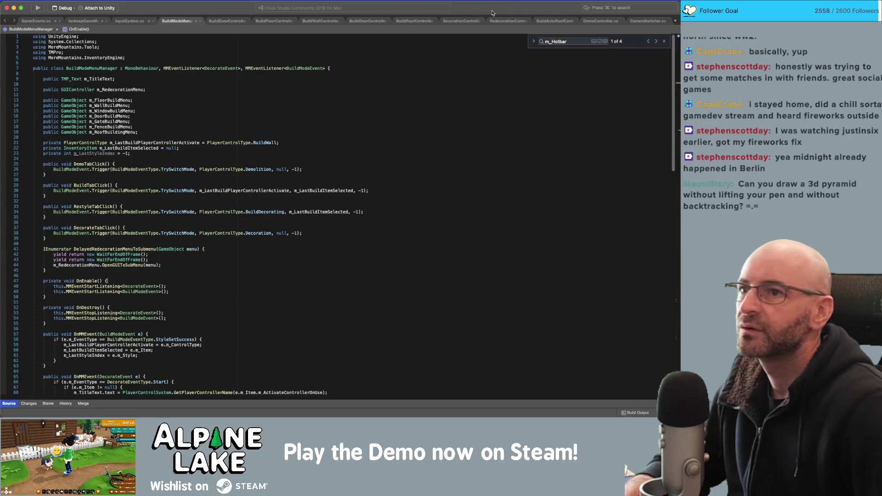
key("ctrl+minus")
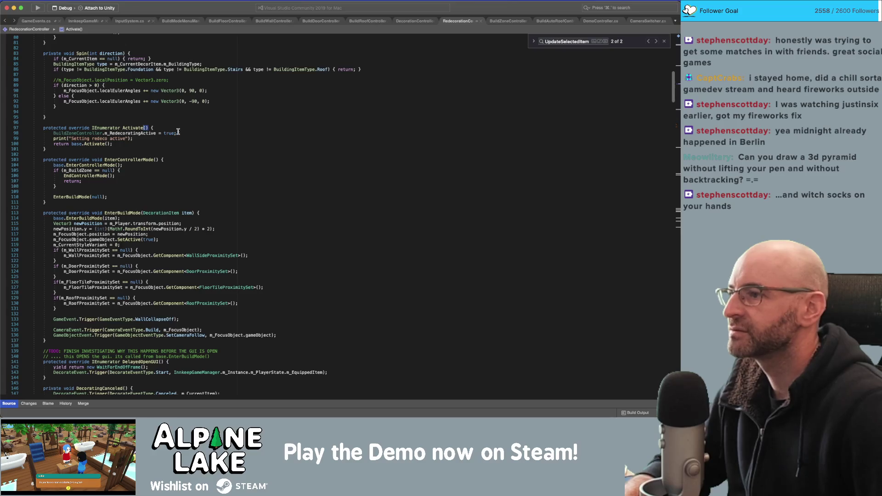
left_click(85, 133, "super")
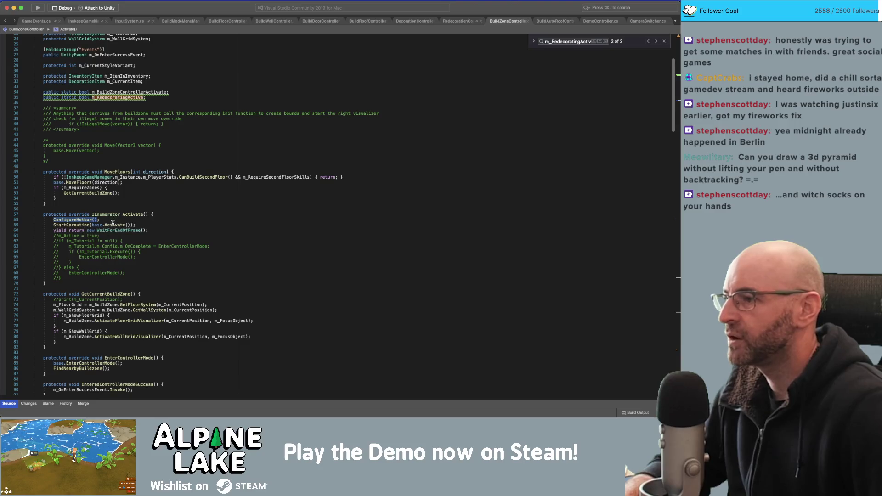
Go to the base.Activate() definition in PlayerController, then bring up Obsidian
double_click(114, 224)
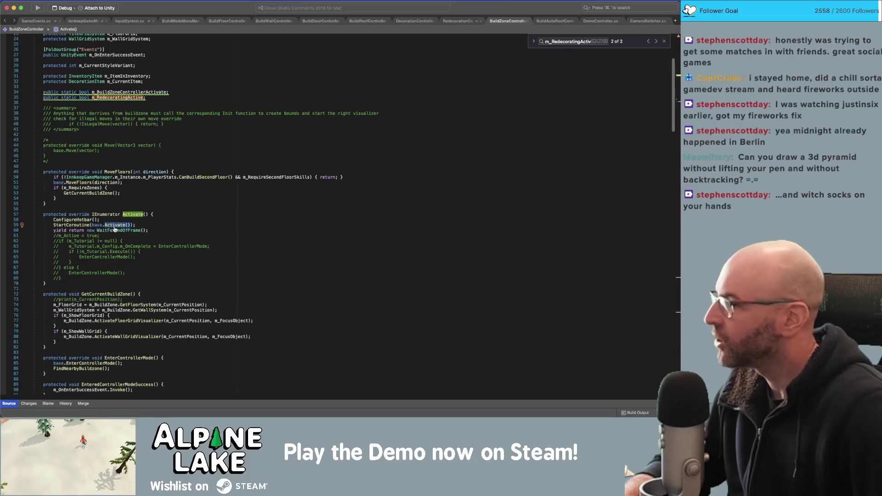
left_click(115, 224, "super")
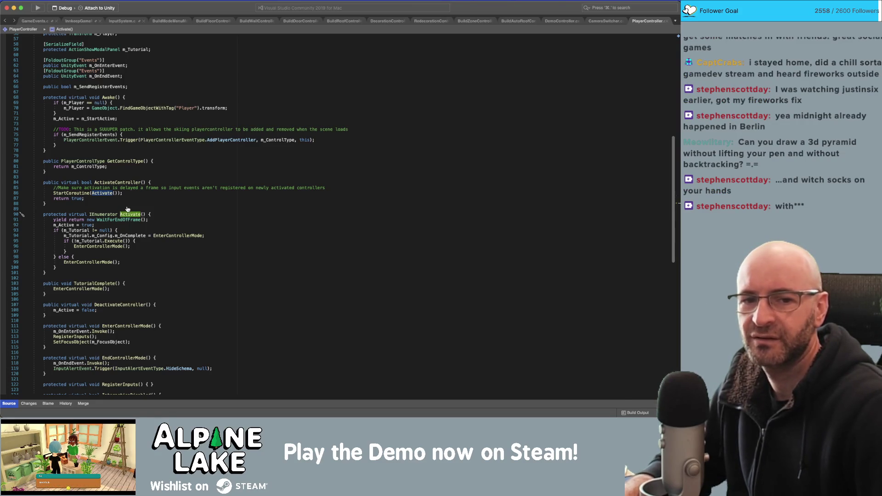
key("super+Tab")
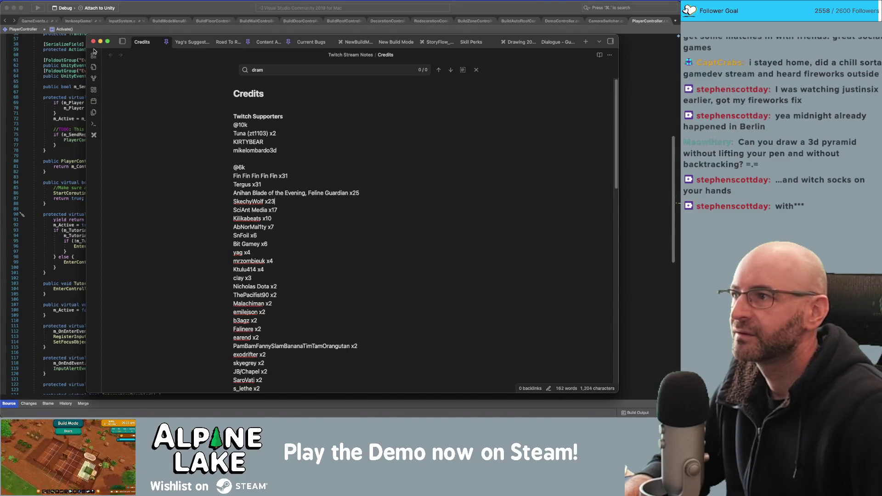
Create a new Excalidraw drawing and sketch a freehand pyramid
left_click(95, 135)
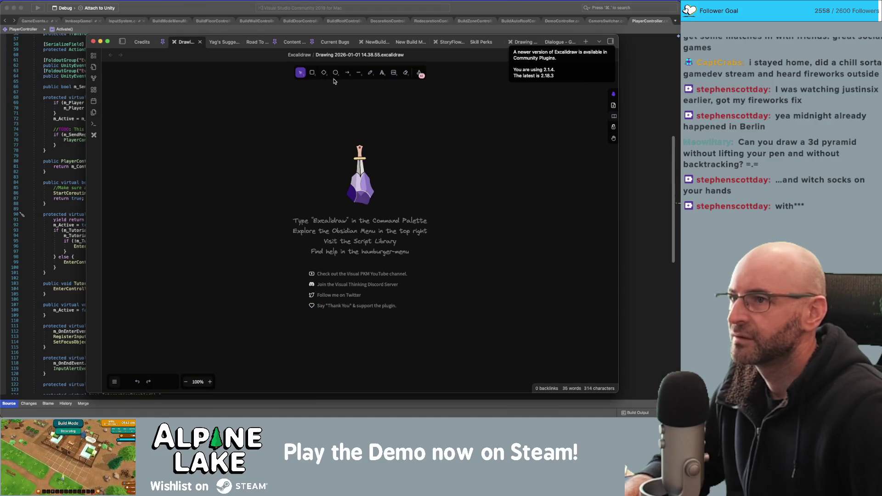
left_click(368, 77)
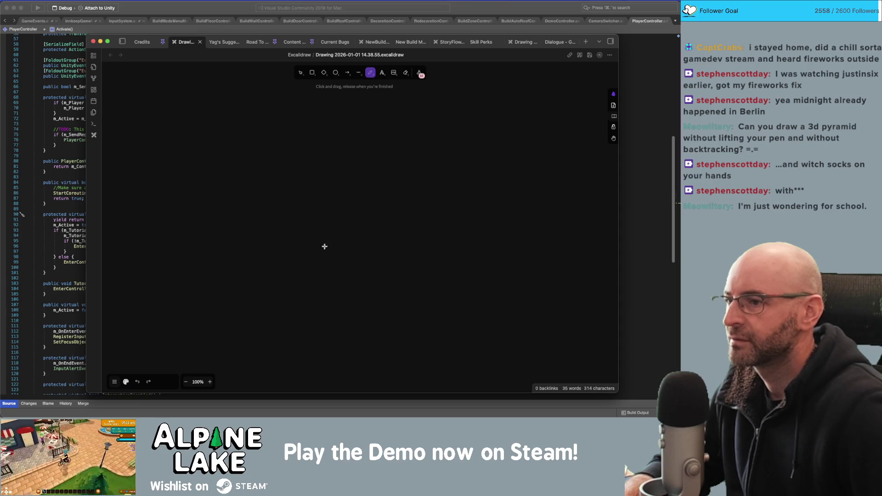
mouse_move(291, 245)
left_mouse_down()
mouse_move(299, 178)
mouse_move(255, 229)
mouse_move(296, 245)
mouse_move(344, 220)
mouse_move(303, 177)
left_mouse_up()
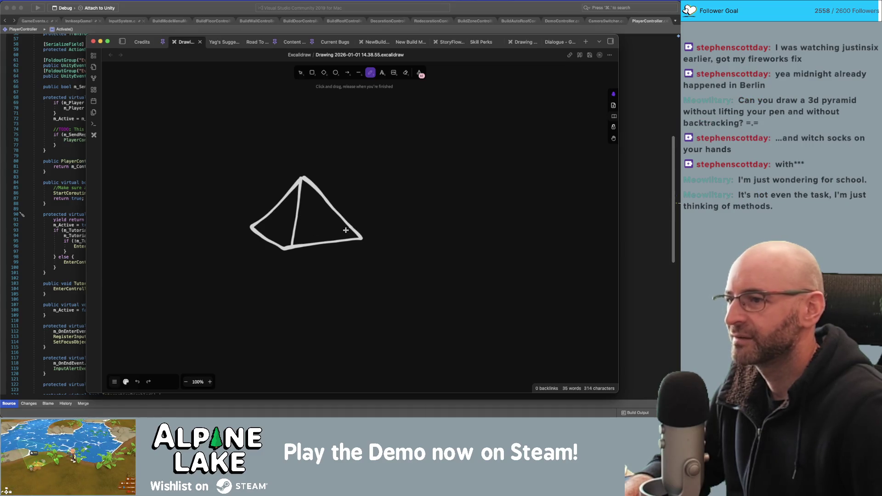
mouse_move(443, 237)
left_mouse_down()
mouse_move(463, 181)
mouse_move(418, 209)
mouse_move(441, 238)
mouse_move(499, 235)
mouse_move(465, 184)
left_mouse_up()
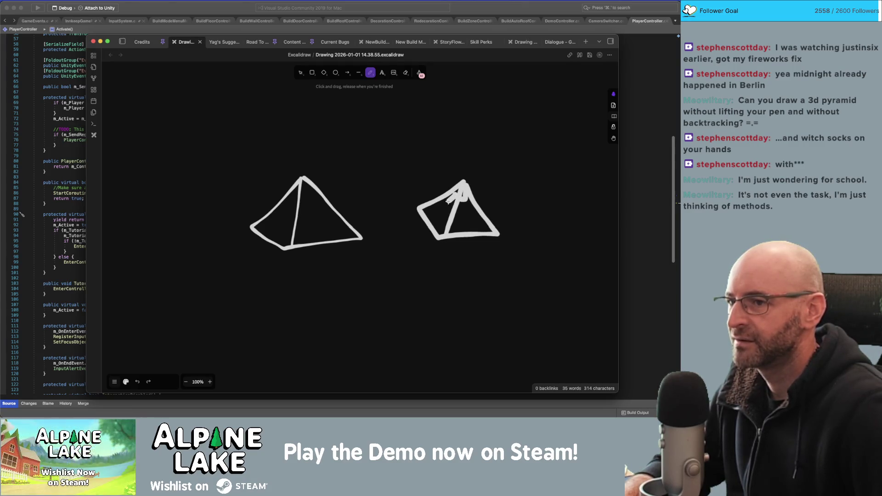
mouse_move(465, 208)
left_mouse_down()
mouse_move(477, 210)
mouse_move(452, 215)
mouse_move(436, 202)
left_mouse_up()
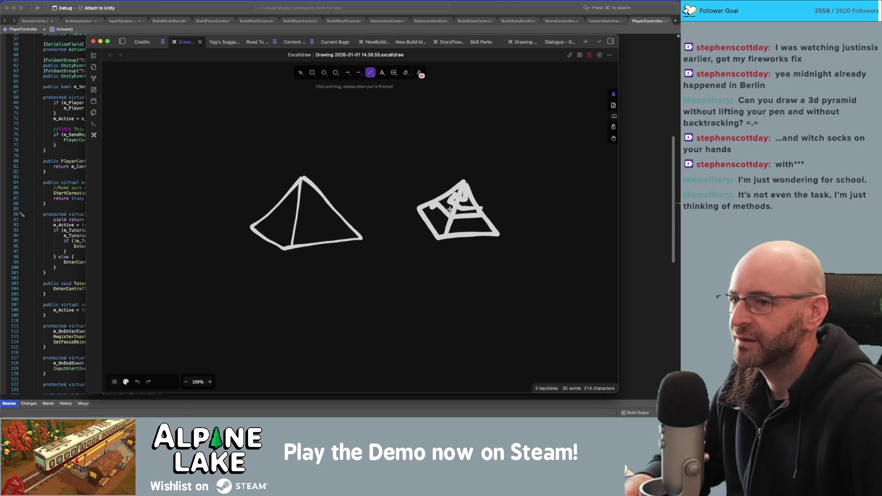
Undo the pyramid strokes, close the drawing, and return to Visual Studio
key("super+z")
key("super+z")
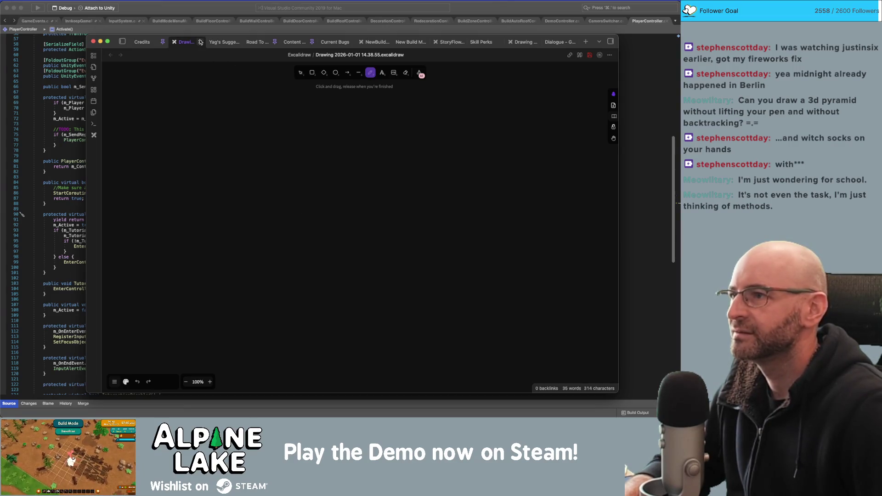
left_click(201, 42)
key("super+Tab")
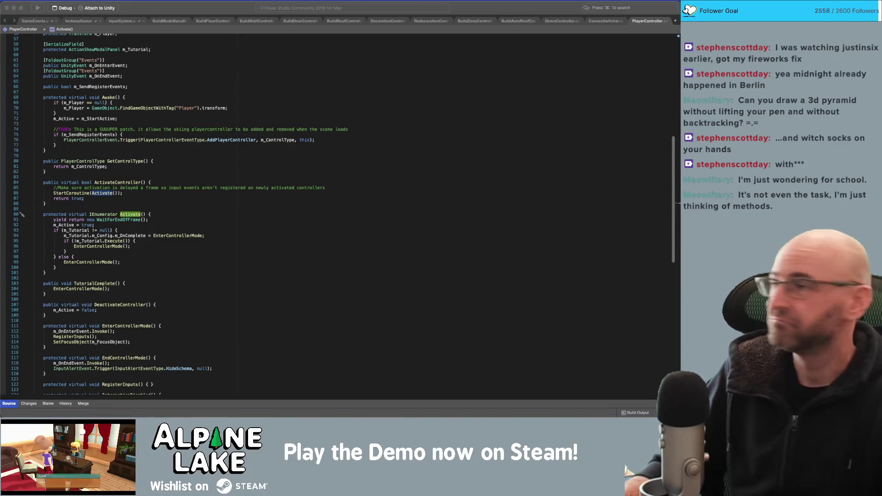
Inspect the Activate coroutine and select EnterControllerMode to see where it is called
left_click(213, 212)
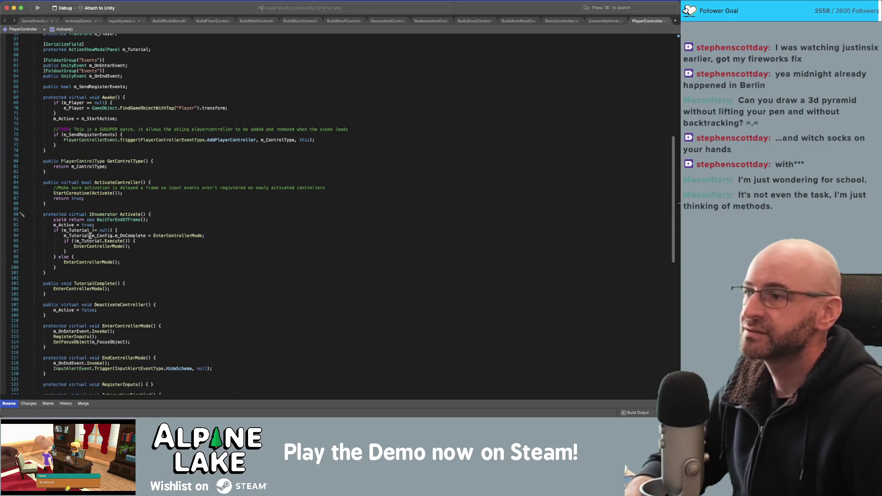
left_click(51, 272)
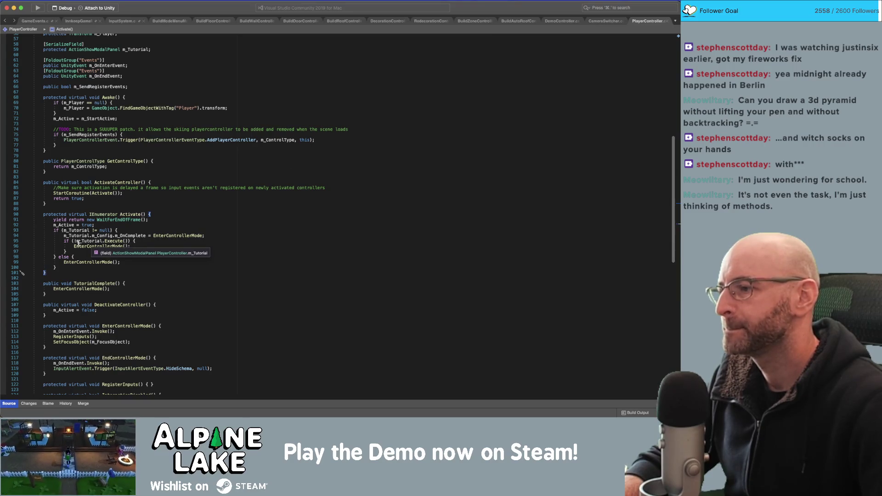
double_click(162, 234)
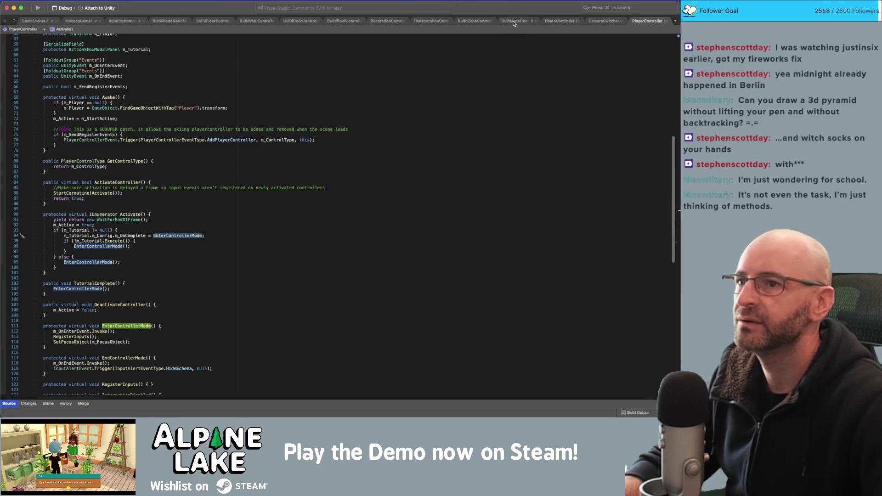
In RedecorationController, copy the m_RedecoratingActive assignment into EnterBuildMode after its base call
left_click(430, 21)
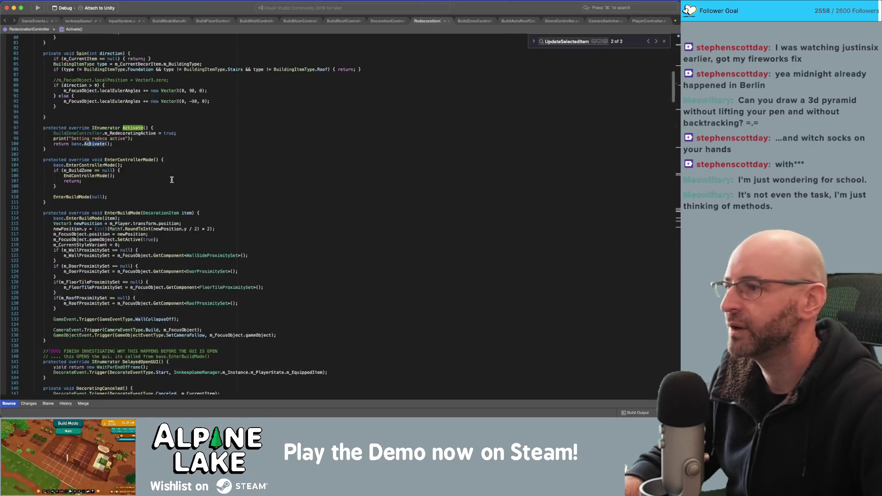
left_click(174, 132)
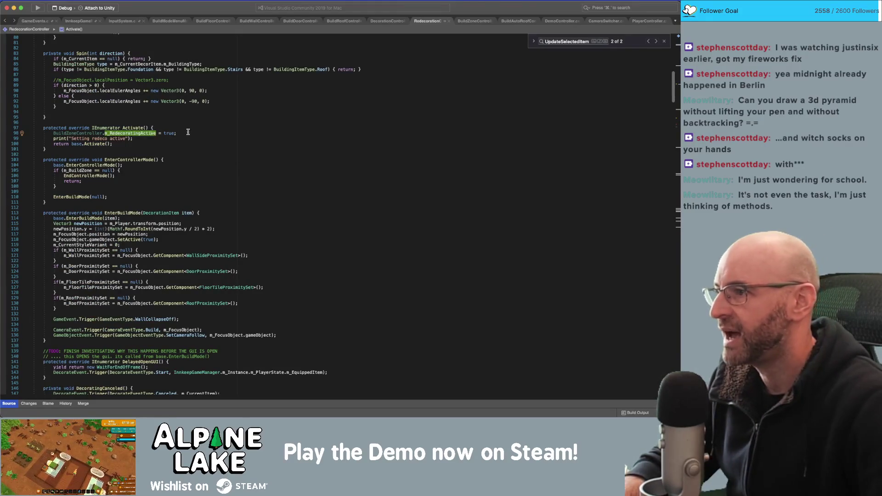
left_click(190, 132)
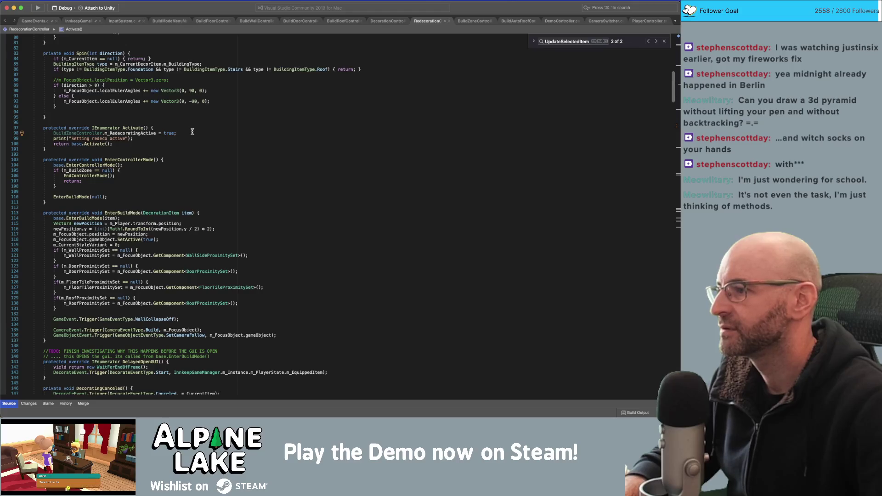
key("shift+Home")
key("super+c")
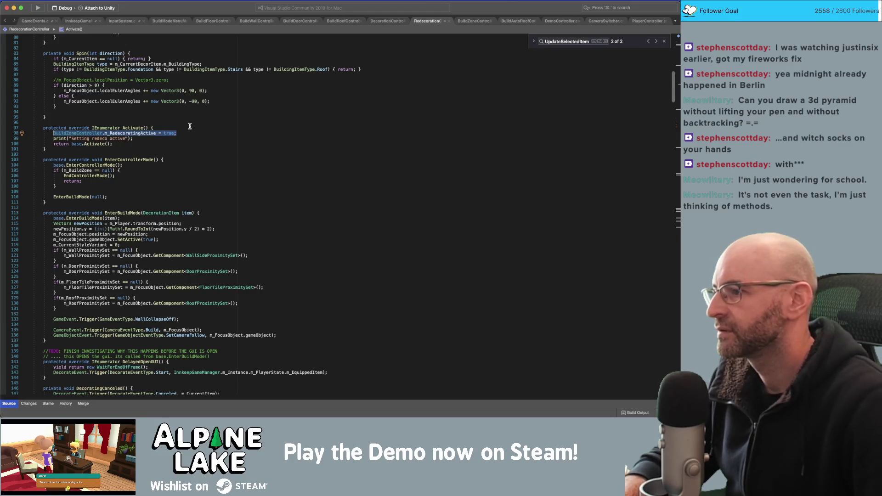
left_click(233, 222)
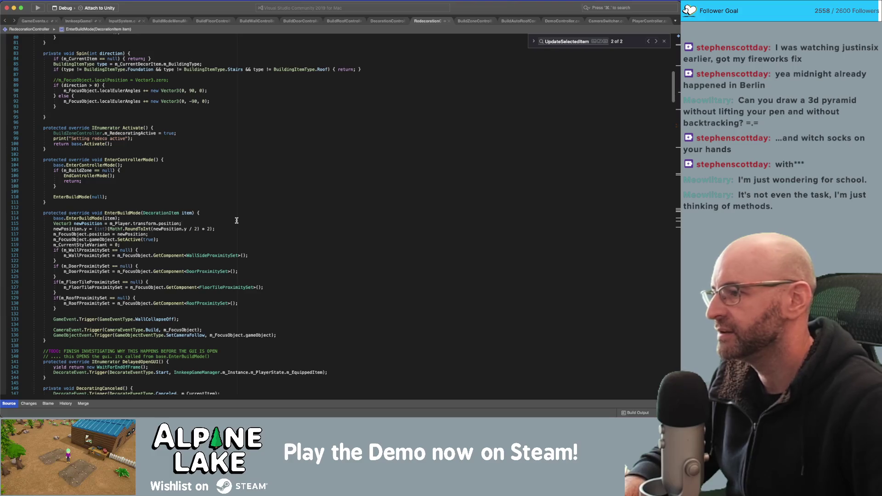
key("Return")
key("super+v")
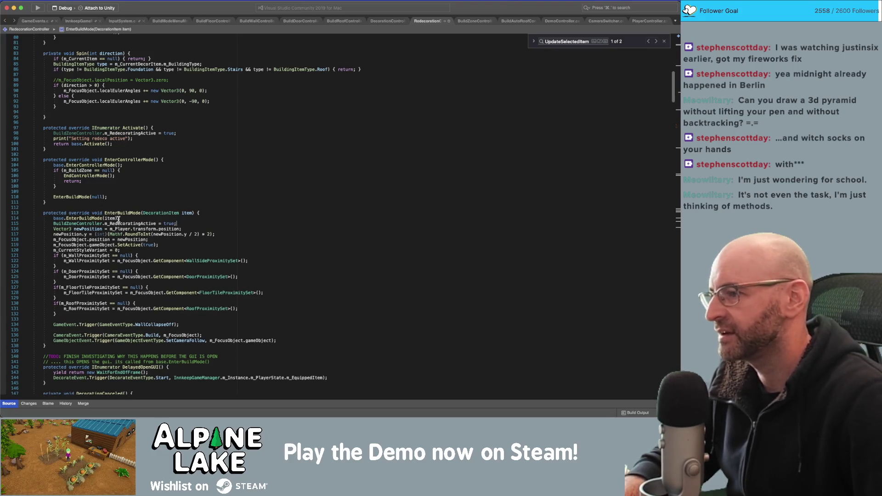
Delete the pasted m_RedecoratingActive line, leaving a blank line, and move on to BuildZoneController
left_click(119, 219)
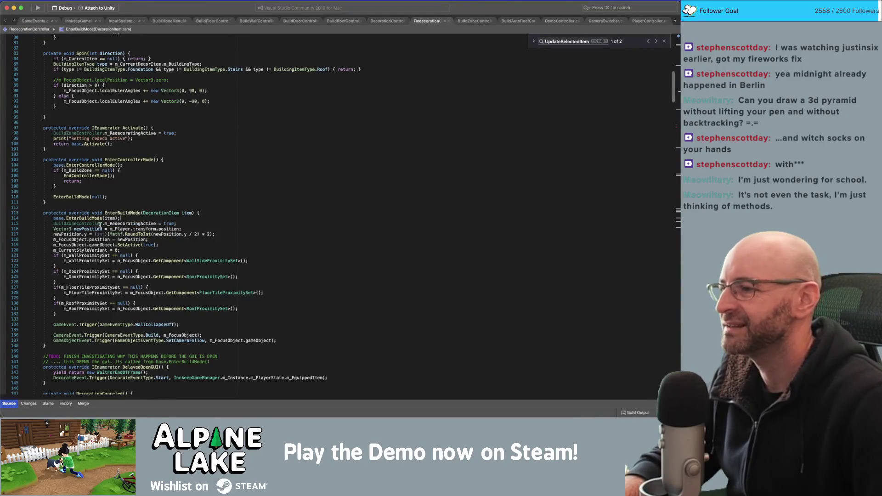
left_click(151, 222)
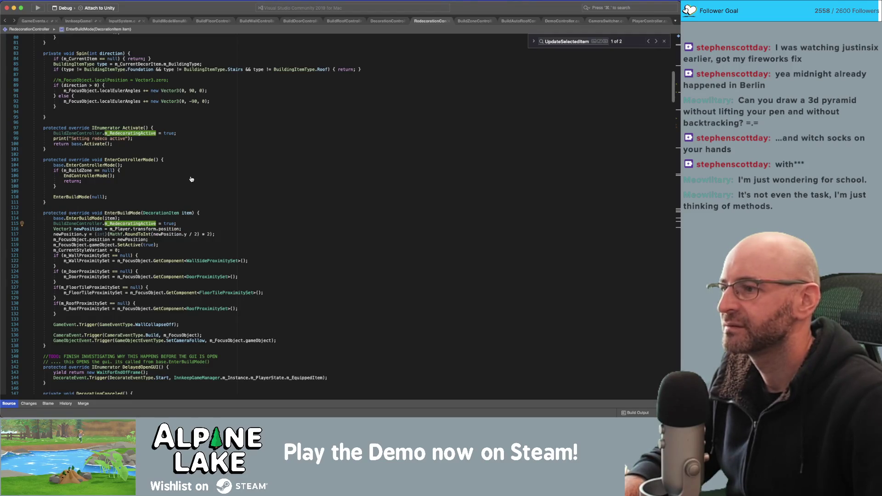
left_click(185, 219)
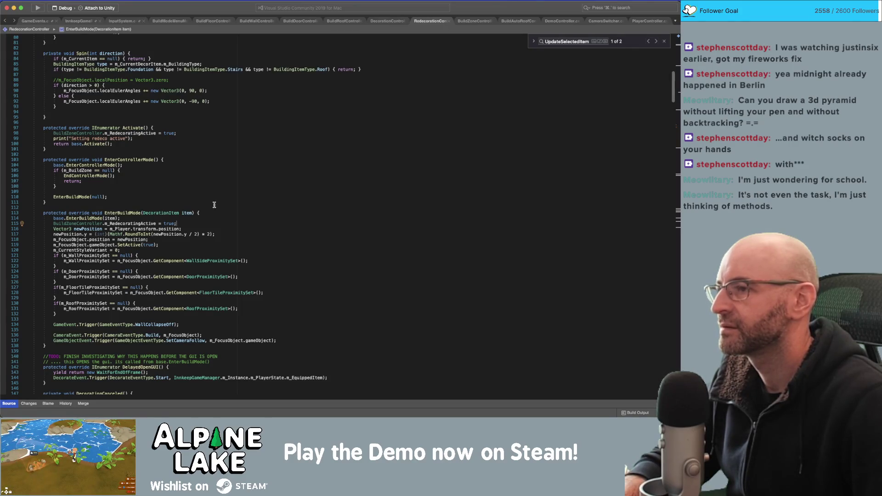
key("shift+End")
key("BackSpace")
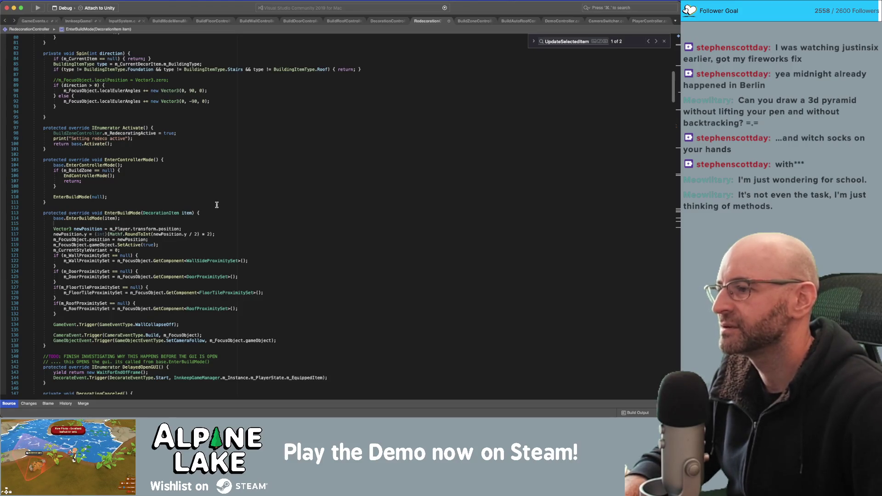
key("shift+Home")
key("BackSpace")
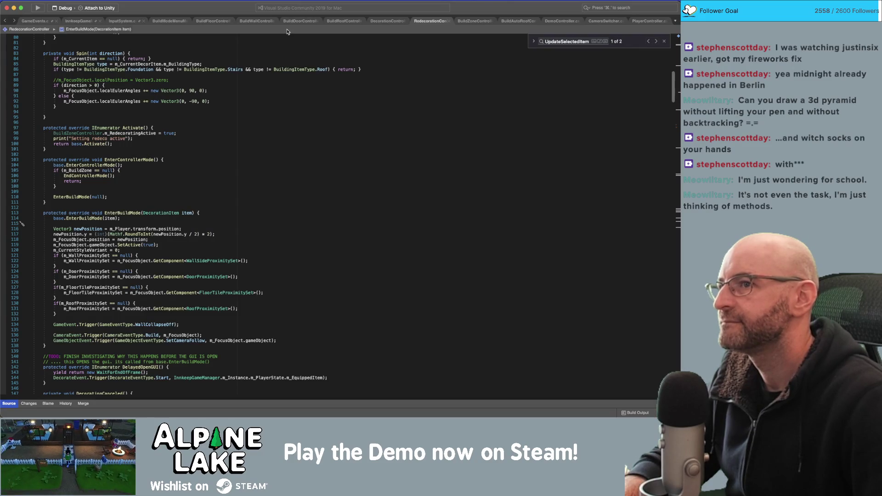
left_click(477, 22)
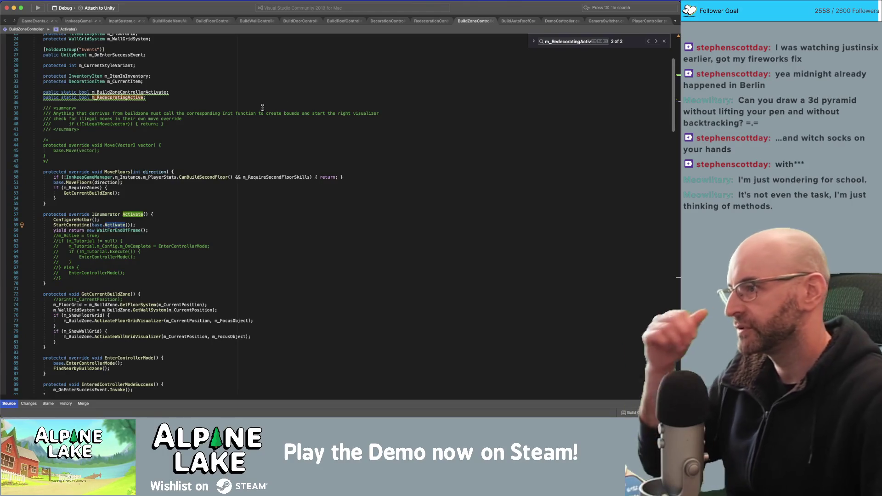
Scroll to OnMMEvent and jump from its ActivateBuildModeSwitch call to the coroutine's definition
scroll(262, 109, "down", 10)
scroll(262, 109, "down", 20)
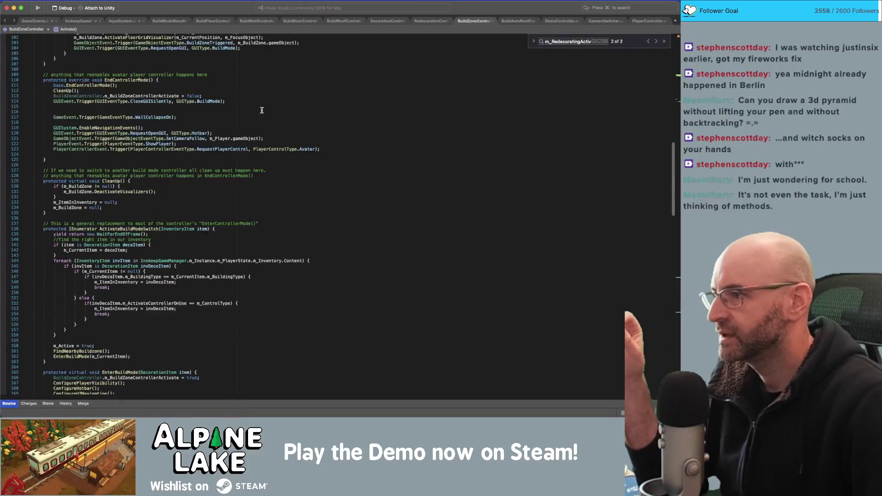
scroll(262, 165, "down", 20)
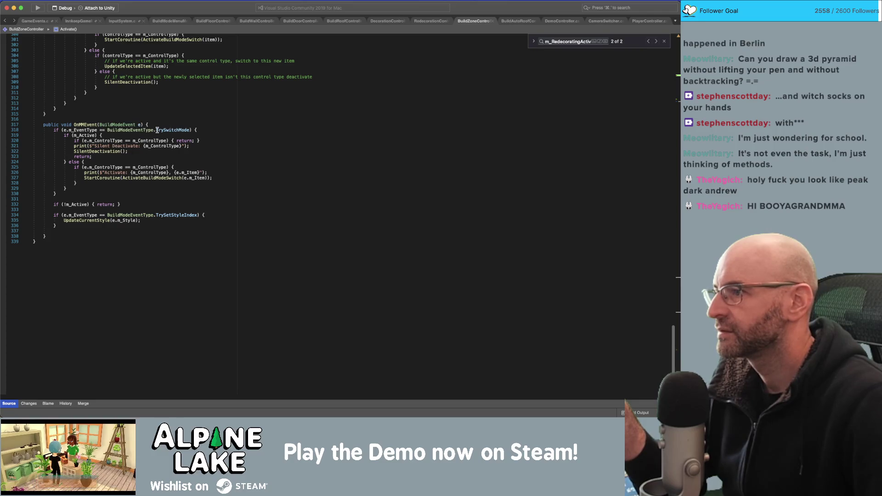
left_click(92, 162)
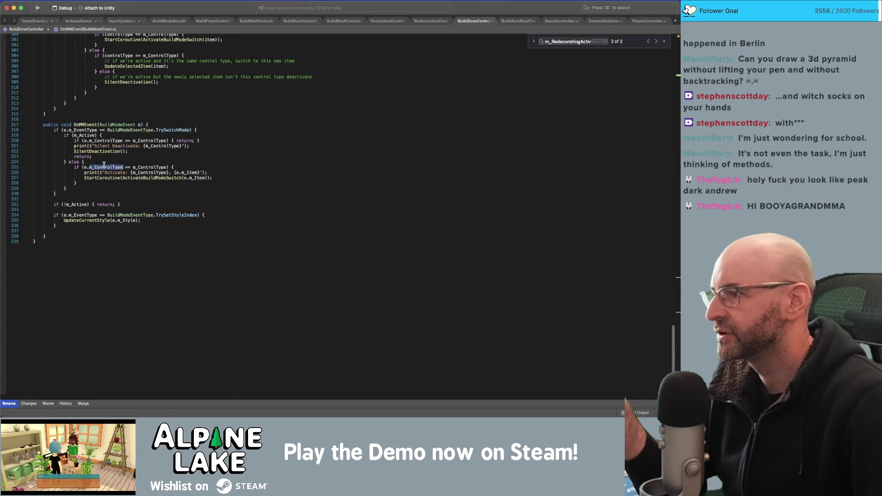
mouse_move(151, 166)
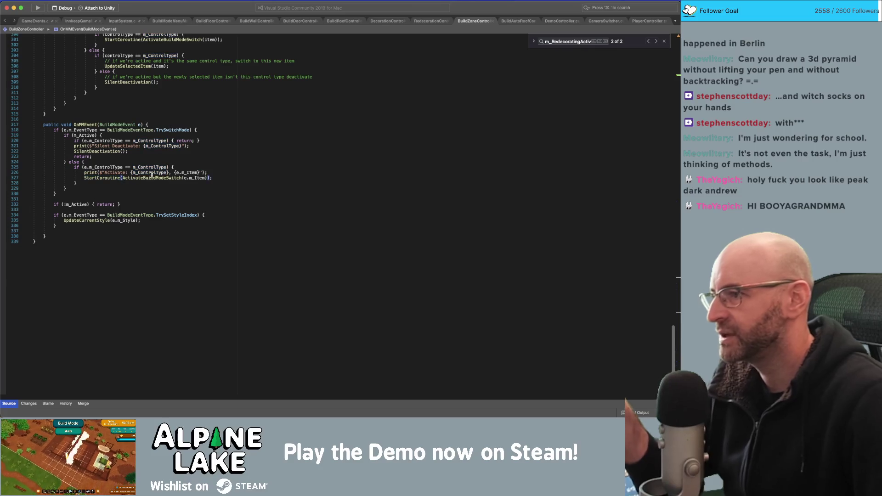
left_click(146, 177)
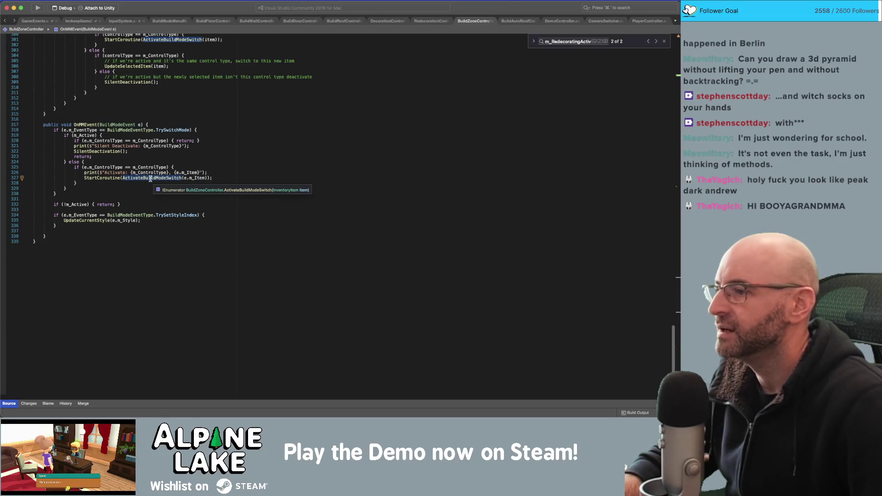
left_click(153, 178, "super")
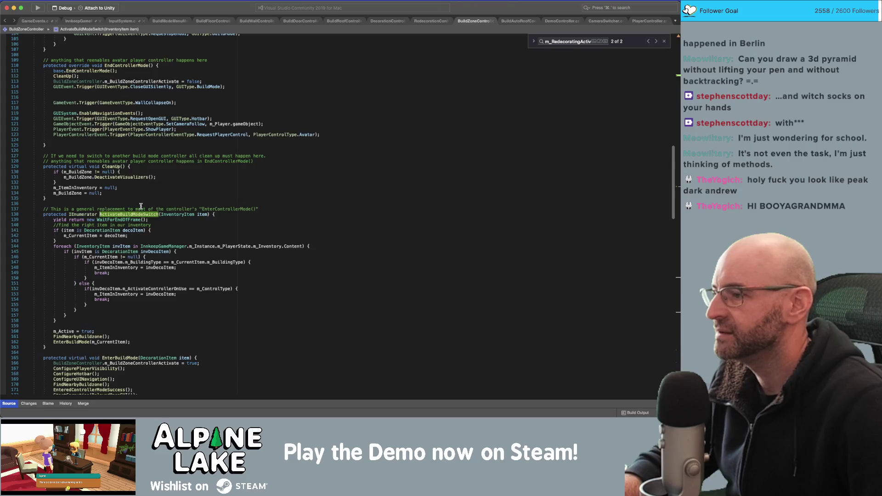
Add if (m_ControlType == PlayerControlType.BuildDecorating) setting m_RedecoratingActive = true above m_Active
left_click(63, 331)
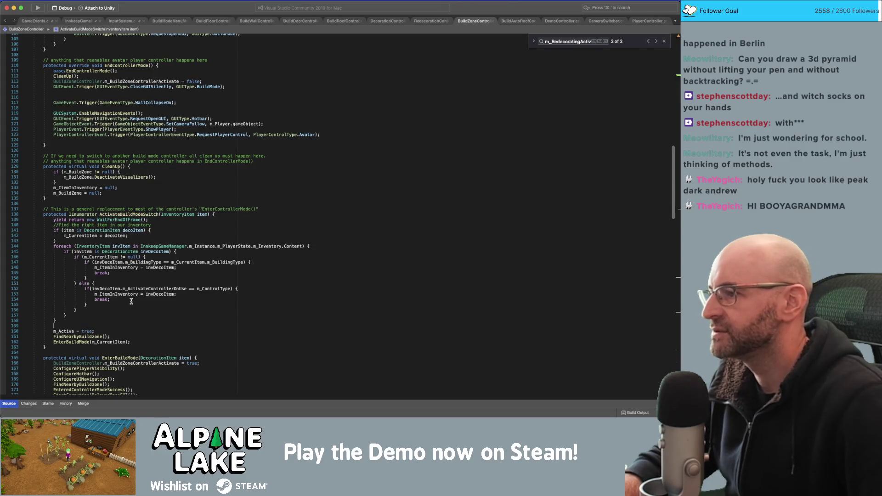
key("Return")
key("Return")
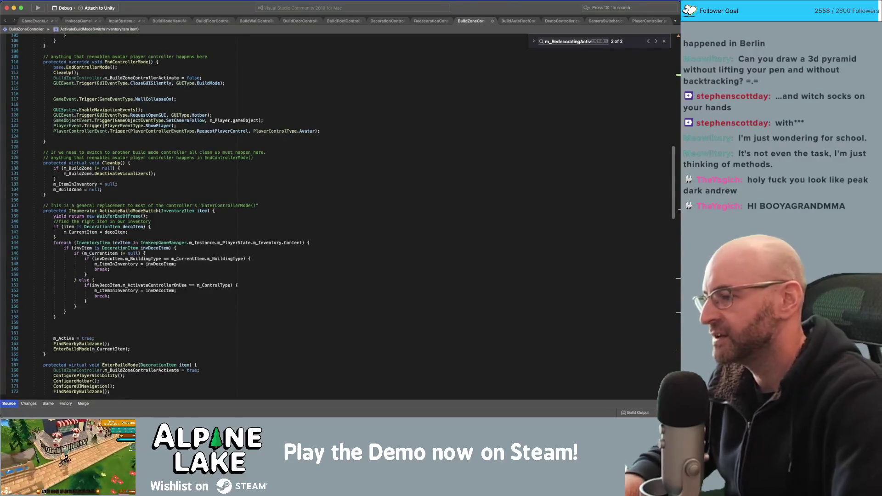
type("if(m_")
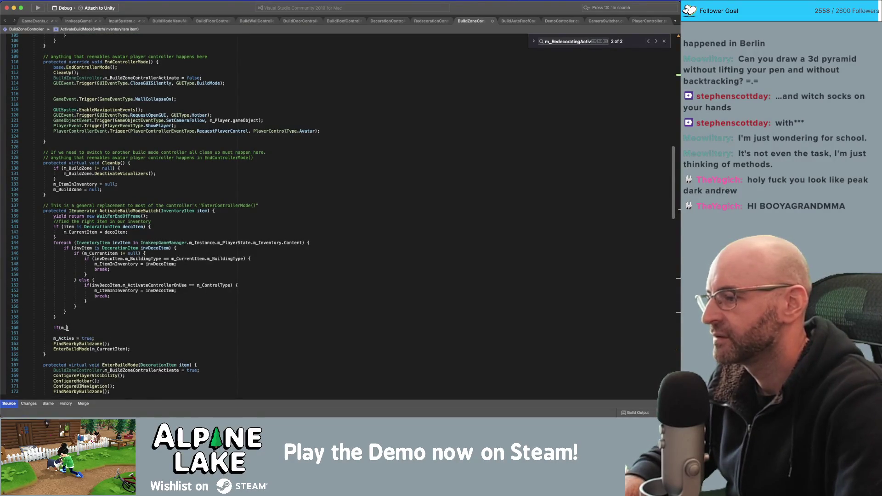
type("Co")
key("Tab")
type("== r")
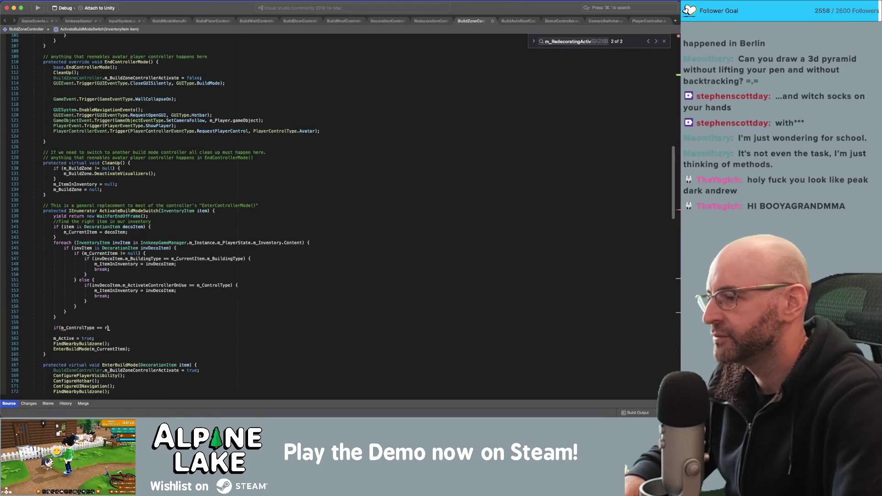
type("ede")
key("Tab")
type(")")
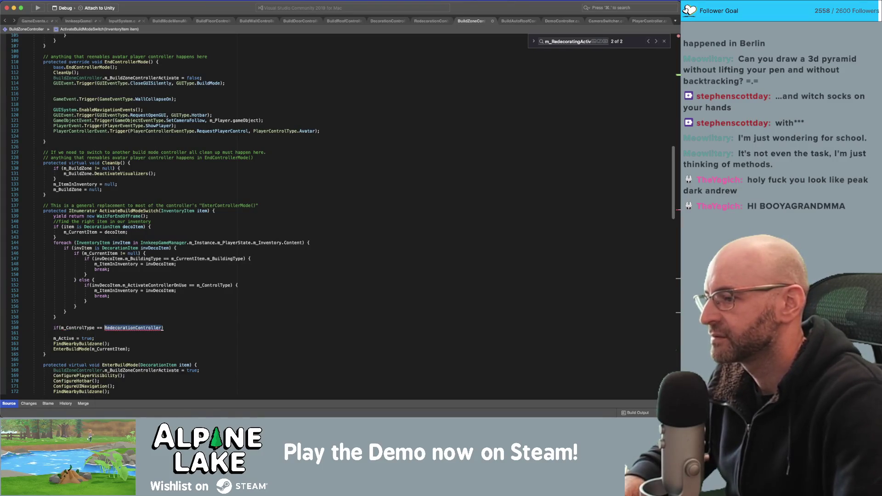
key("super+z")
key("super+z")
key("BackSpace")
key("BackSpace")
key("BackSpace")
type("build")
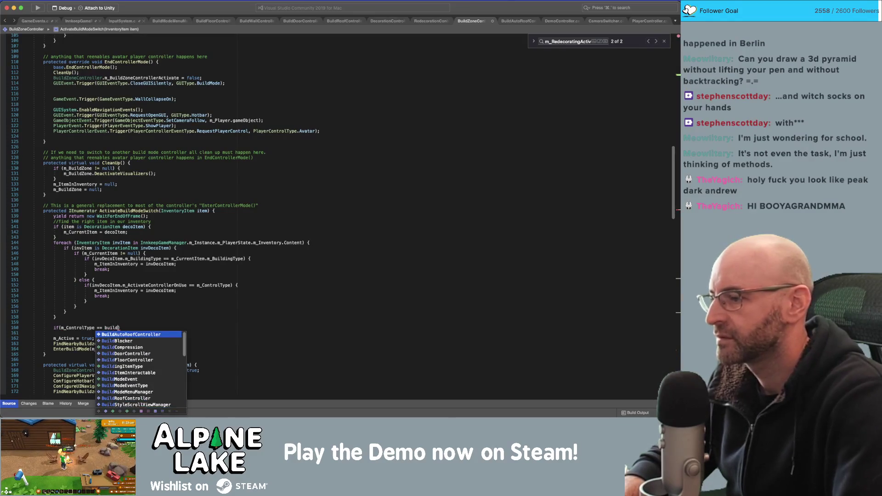
type("deco")
key("Tab")
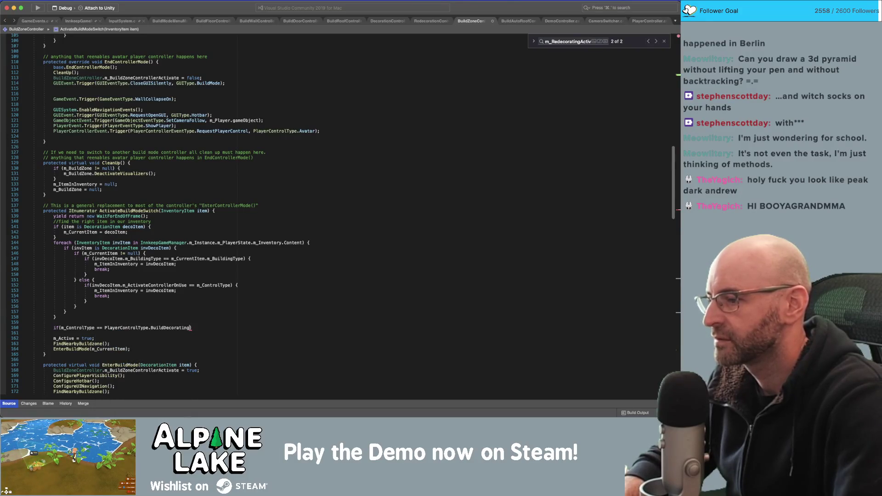
key("Return")
key("super+v")
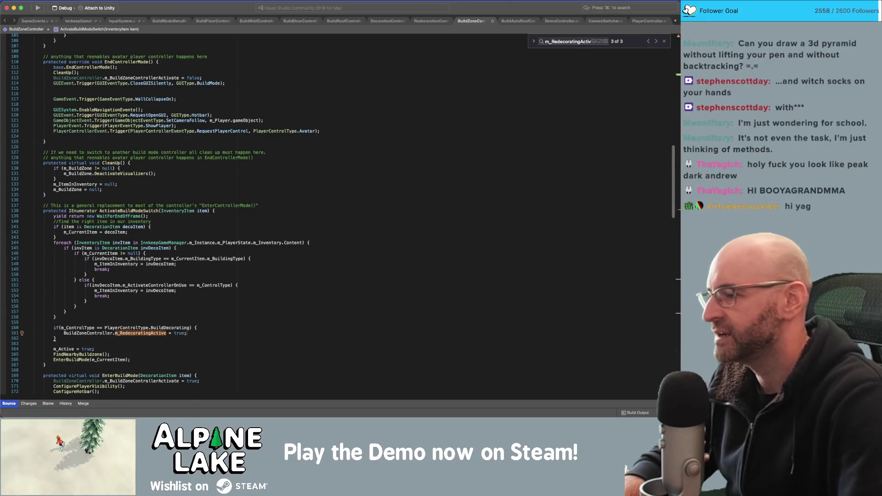
Check the new if block's closing braces and switch to Unity to recompile
left_click(56, 338)
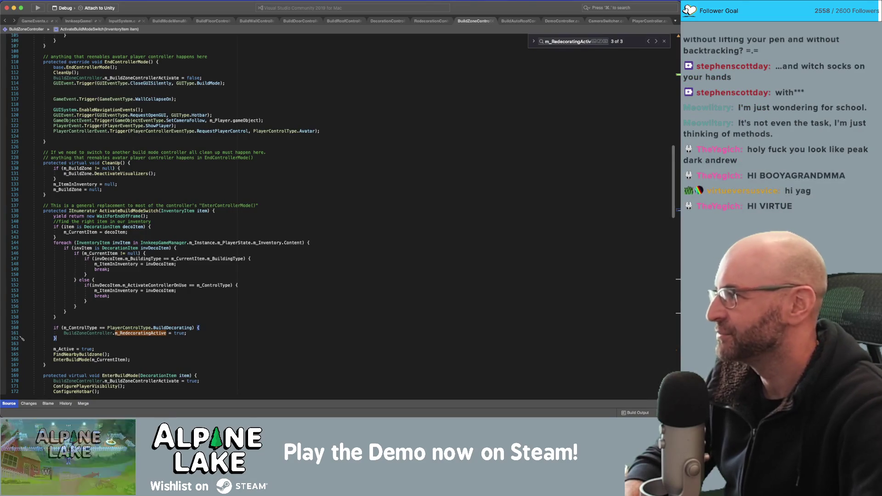
left_click(151, 318)
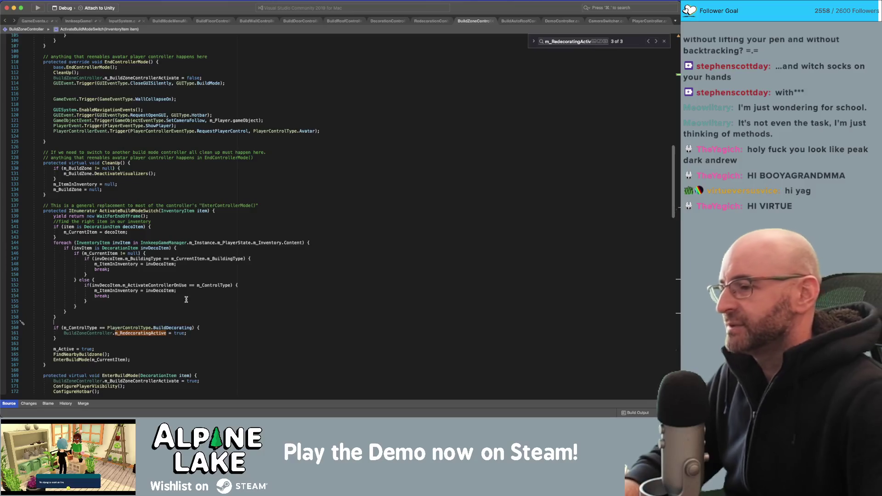
left_click(178, 339)
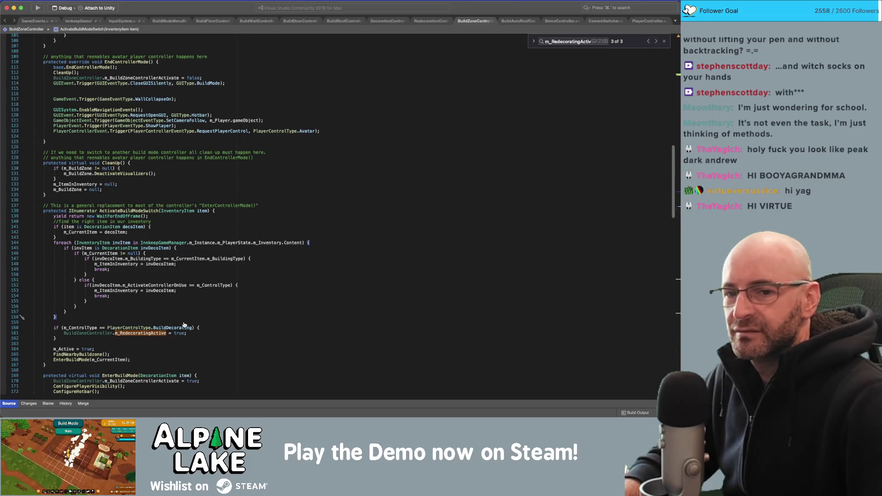
key("super+Tab")
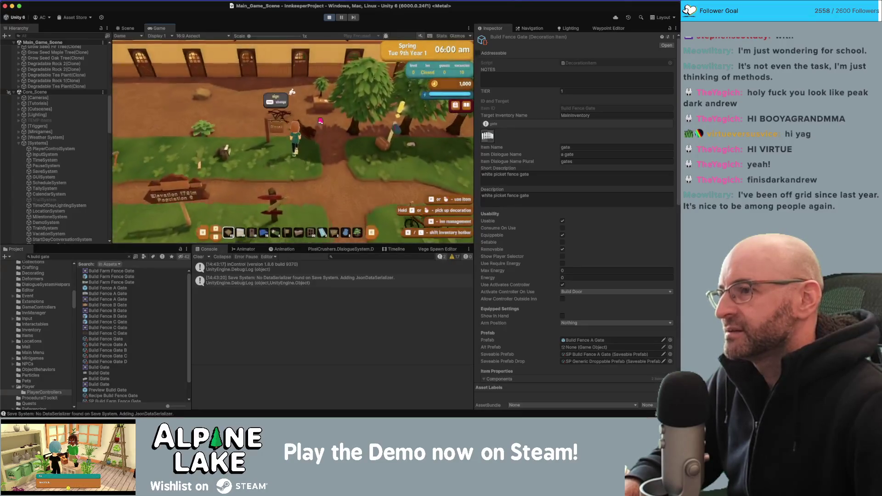
Walk the character toward the inn, select hotbar item 2 and enter wall building mode
key("w")
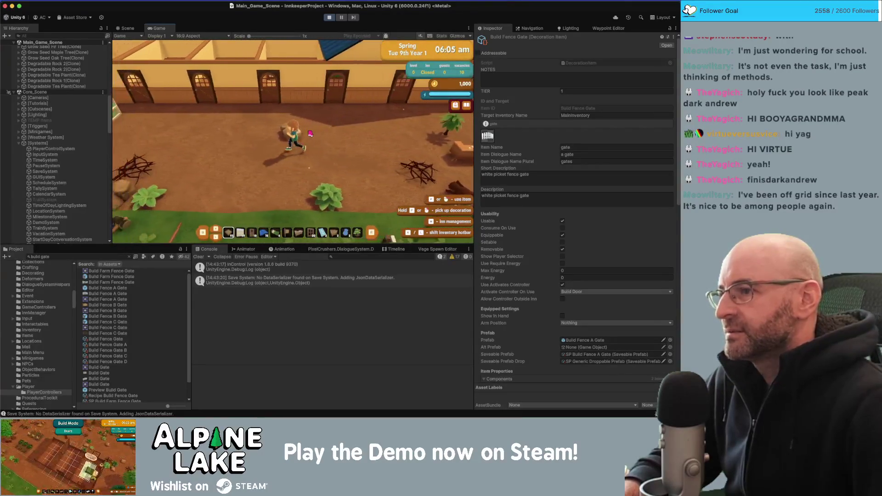
key("a")
key("7")
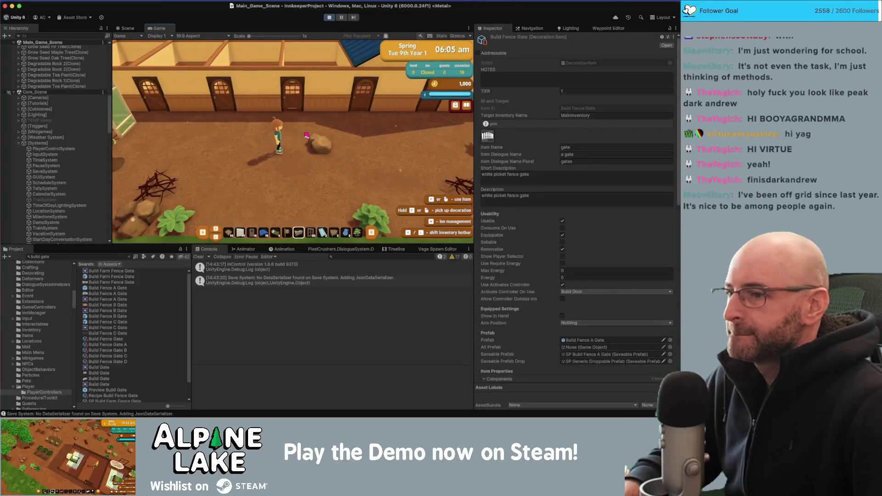
key("2")
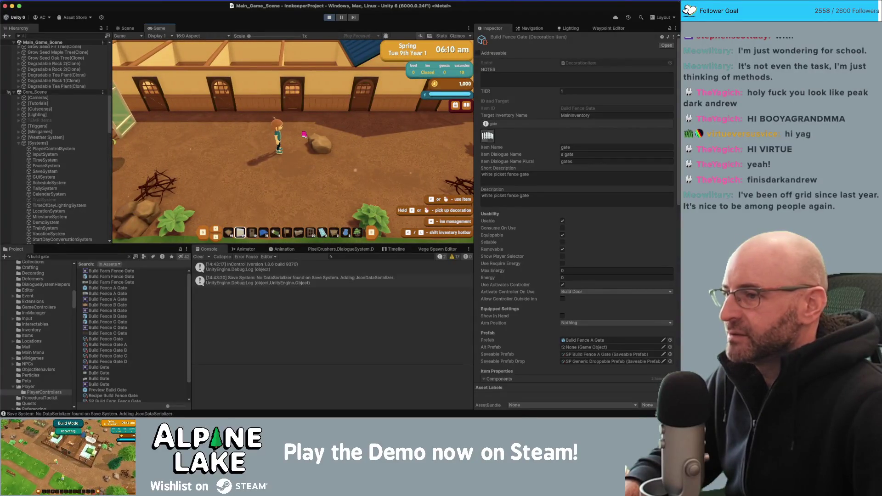
left_click(304, 134)
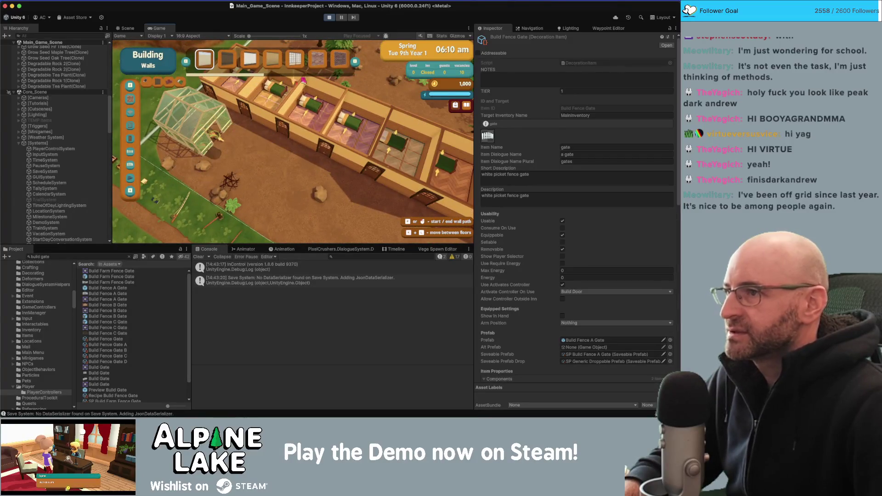
Pick the barn wall variant, apply it along the back wall, then stop the game
scroll(252, 72, "down", 4)
scroll(252, 72, "up", 1)
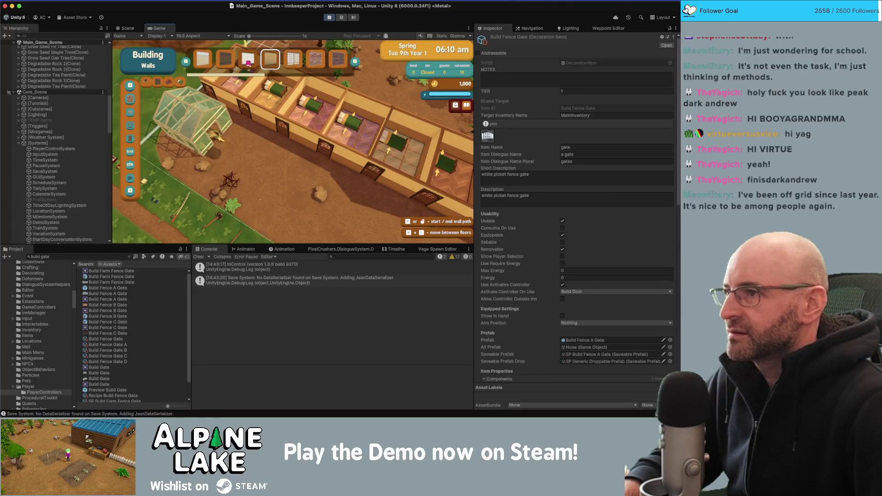
left_click(252, 61)
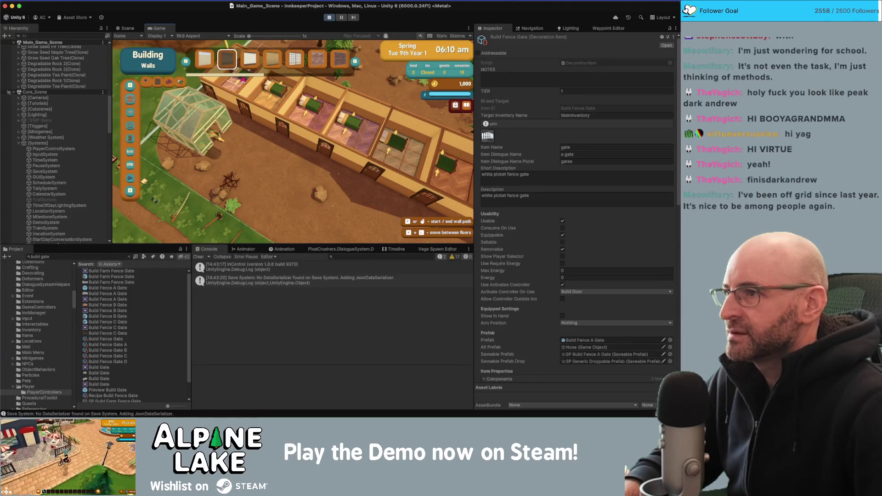
left_click(170, 86)
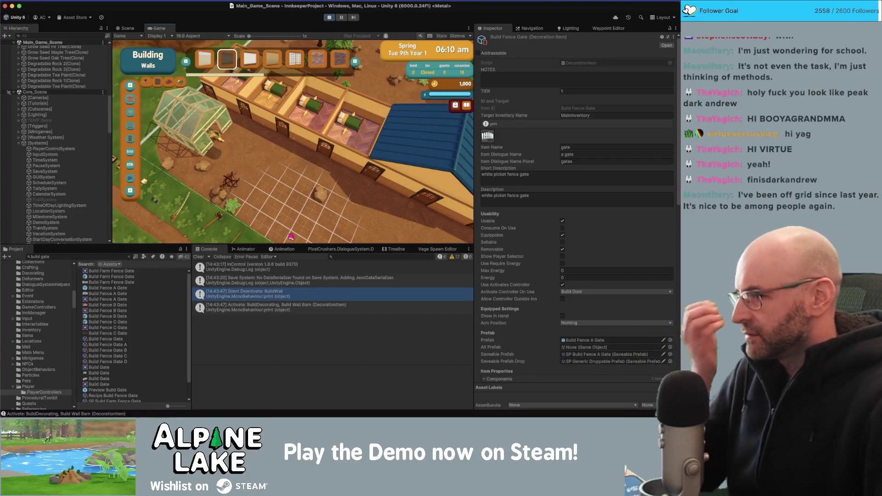
scroll(281, 177, "down", 1)
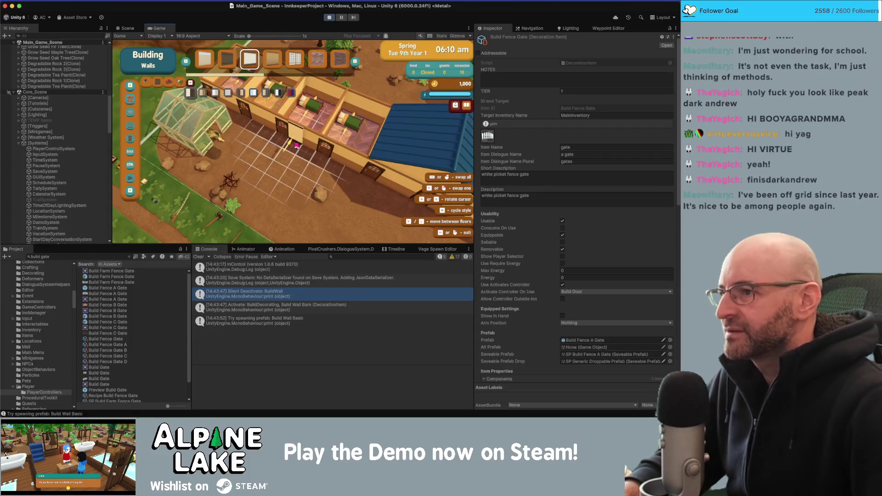
left_click(295, 146)
scroll(255, 137, "up", 1)
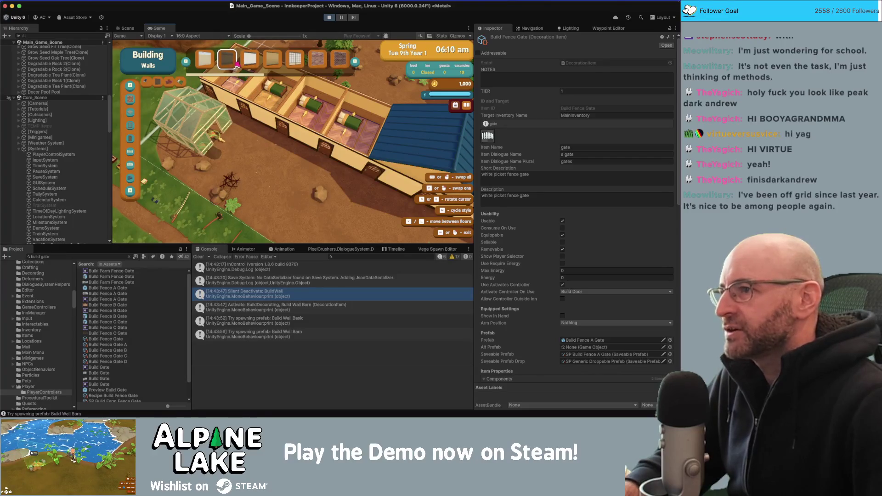
scroll(232, 63, "down", 1)
scroll(227, 62, "up", 1)
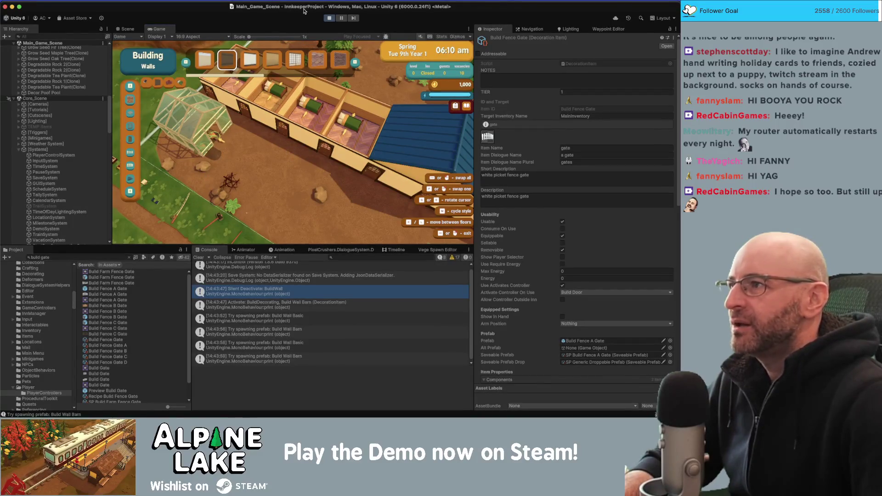
left_click(329, 18)
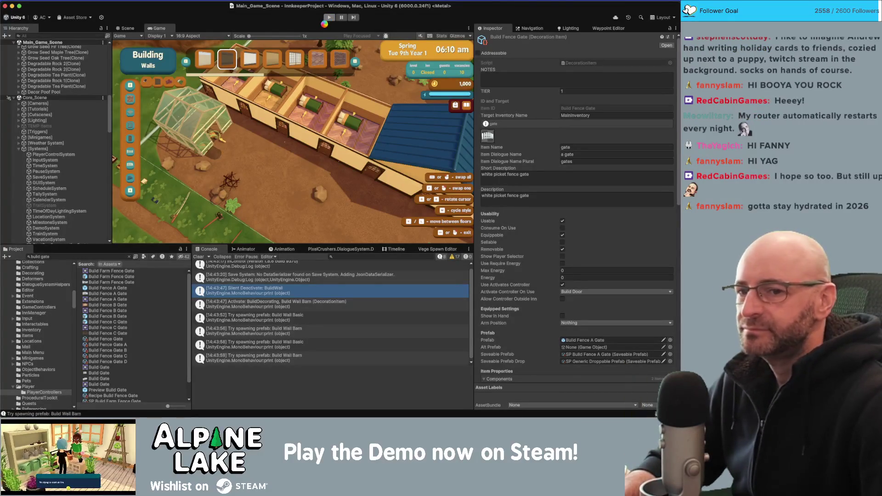
Switch between Unity and Visual Studio, ending on BuildZoneController's CleanUp method
key("super+Tab")
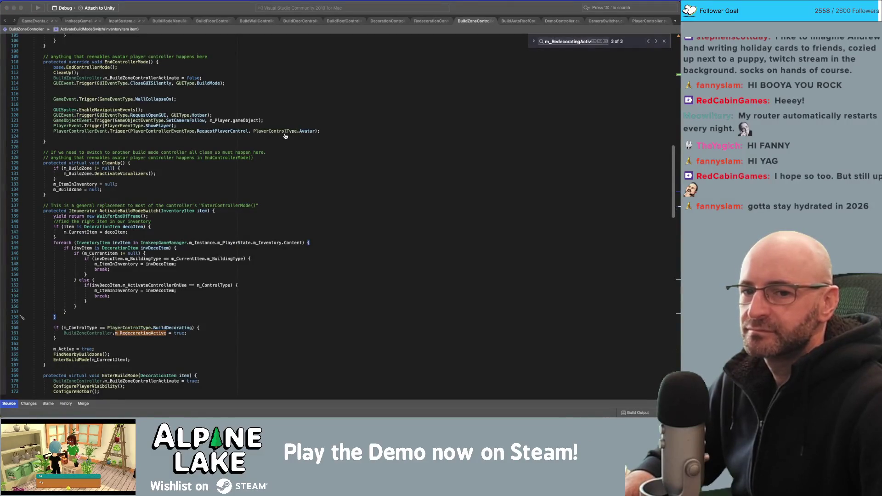
key("super+Tab")
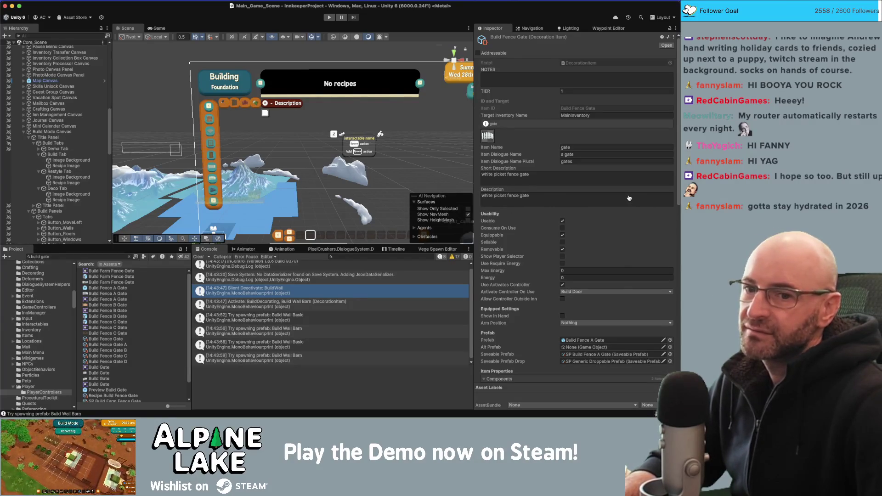
key("super+Tab")
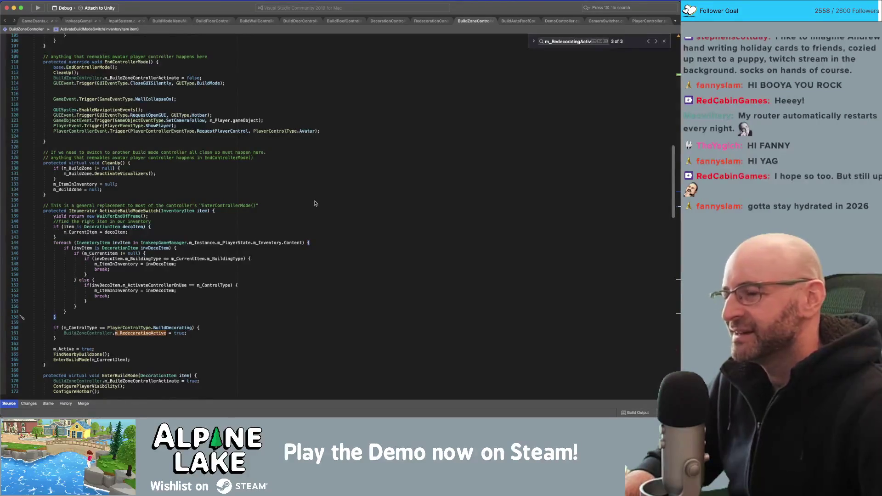
left_click(316, 190)
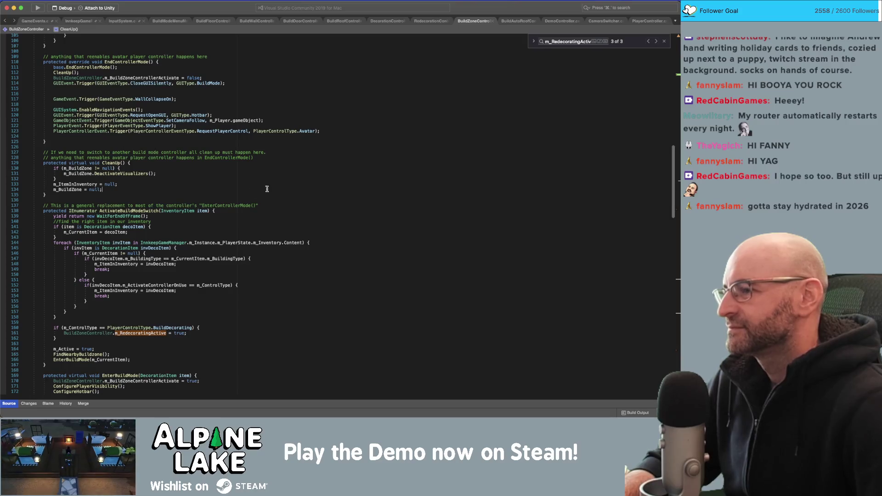
scroll(200, 275, "down", 2)
scroll(165, 332, "down", 5)
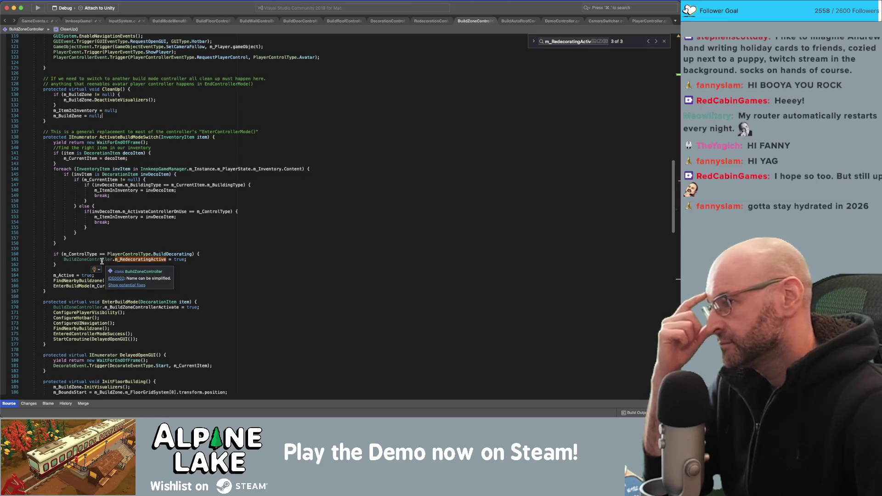
left_click(98, 265)
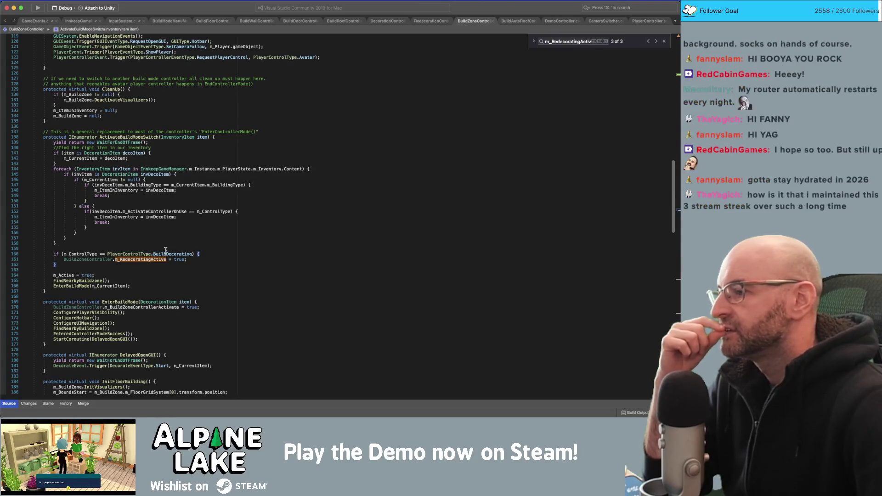
type(" else {")
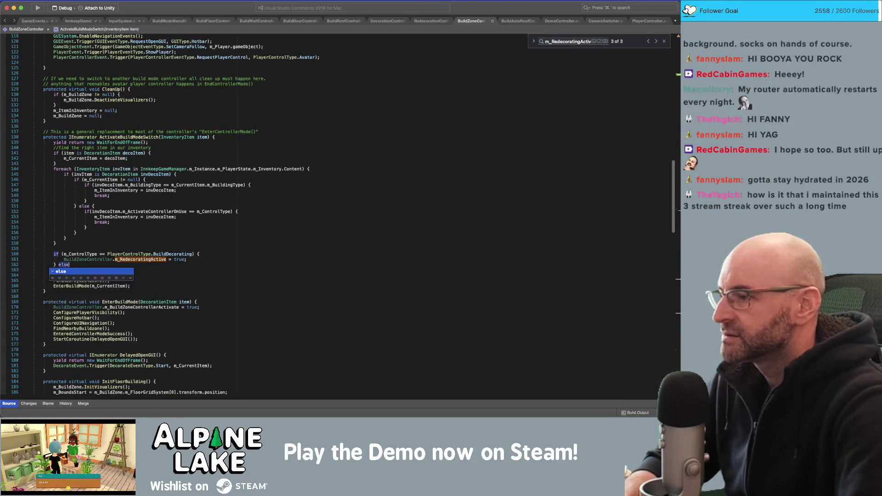
key("Return")
key("super+c")
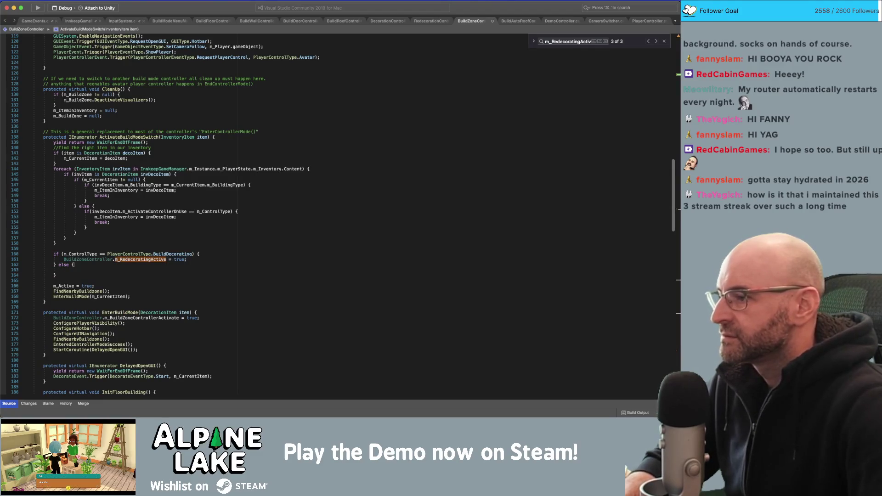
key("super+v")
key("BackSpace")
key("BackSpace")
key("BackSpace")
type("false;")
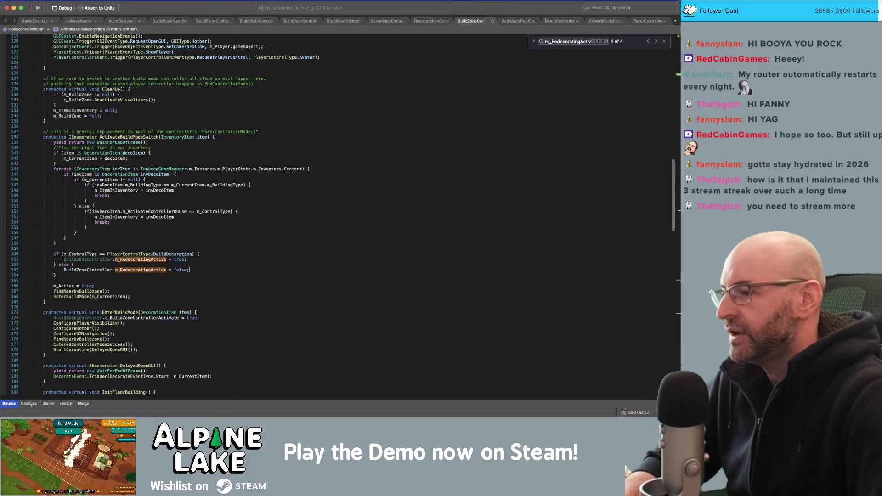
left_click(215, 283)
key("super+s")
left_click(215, 280)
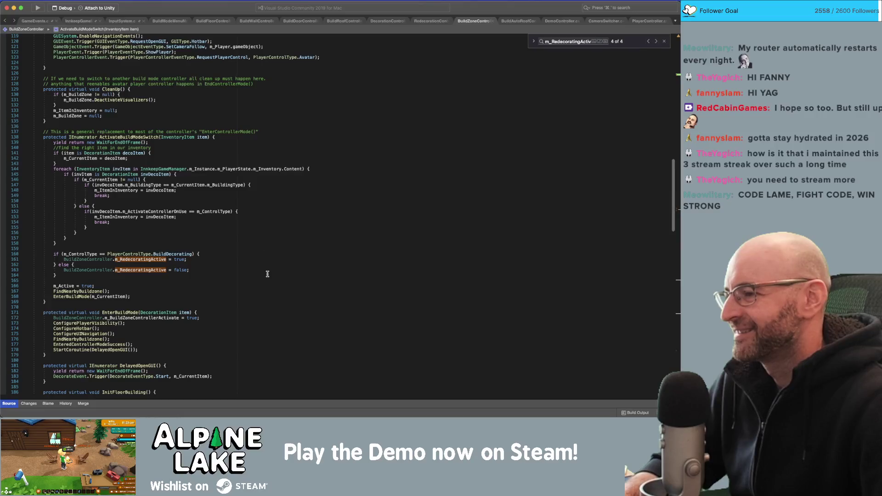
left_click(234, 261)
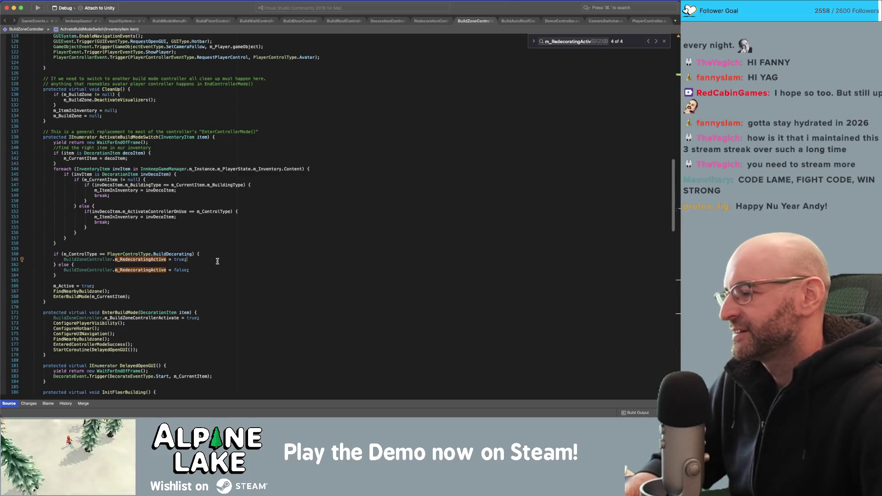
left_click(213, 280)
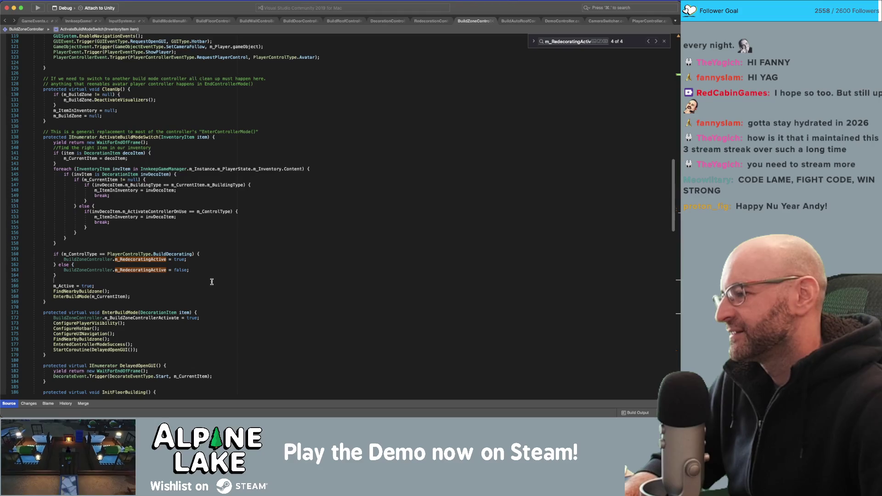
left_click(219, 259)
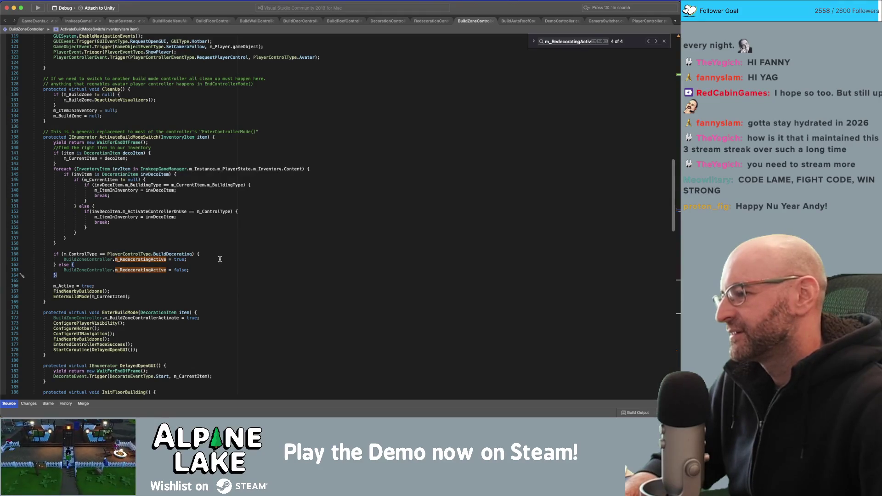
scroll(222, 254, "down", 1)
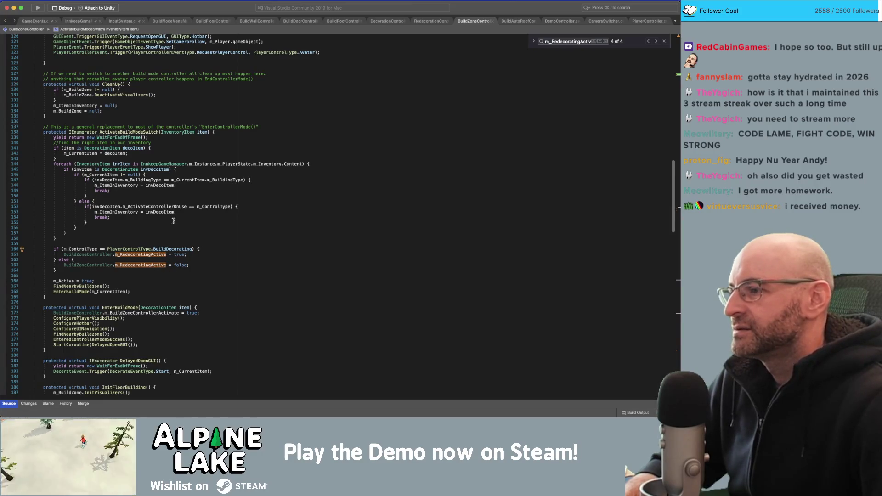
Bring up the RedecorationController script in the editor
left_click(429, 21)
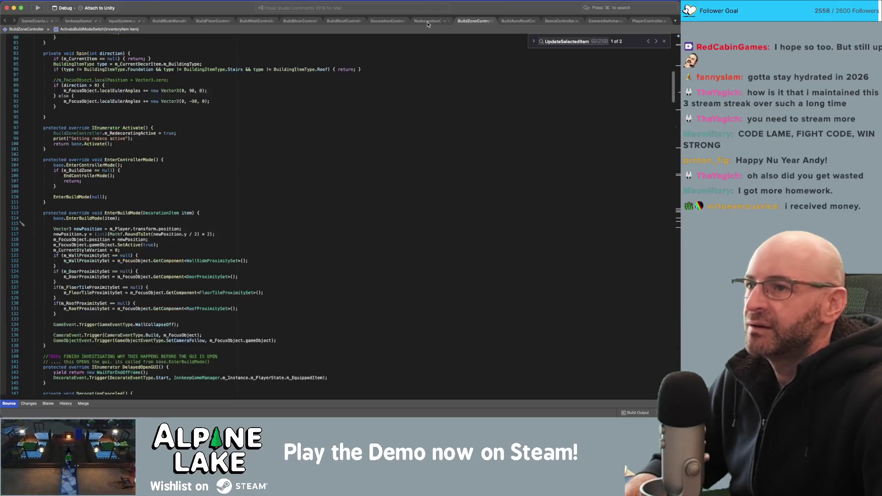
Find and select UpdateSelectedItem in RedecorationController, then return to BuildZoneController
scroll(202, 207, "down", 10)
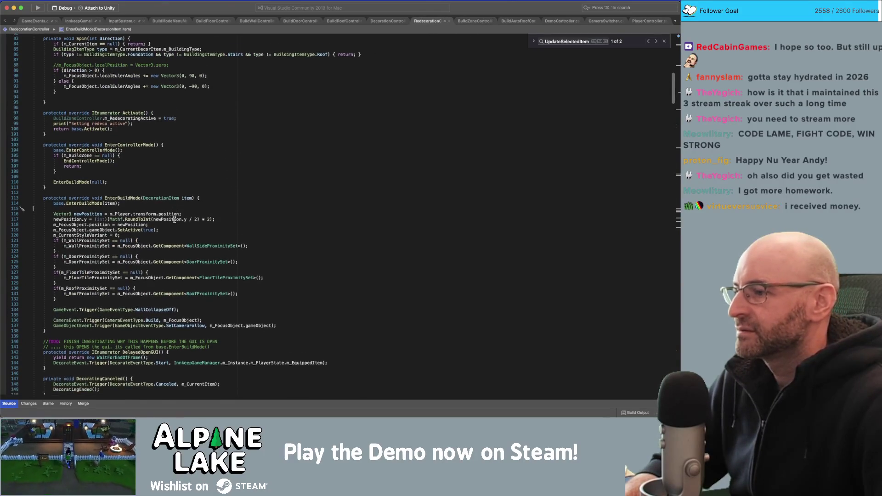
scroll(173, 219, "down", 12)
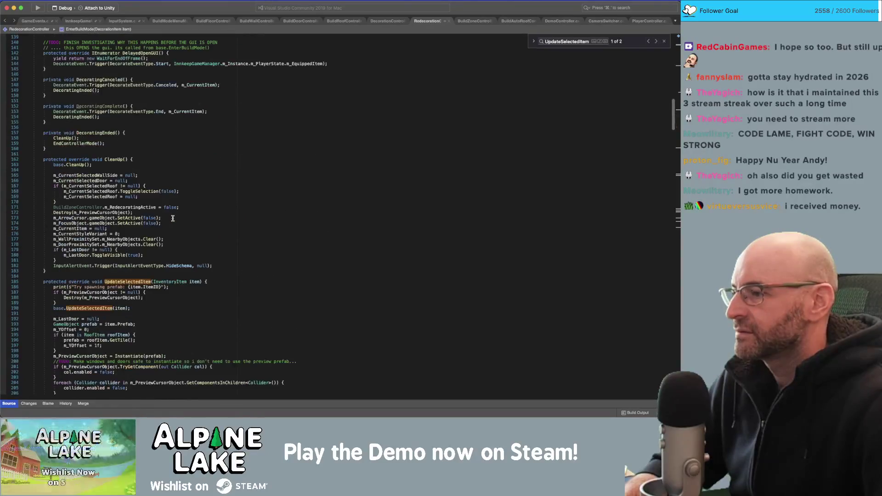
left_click(124, 272)
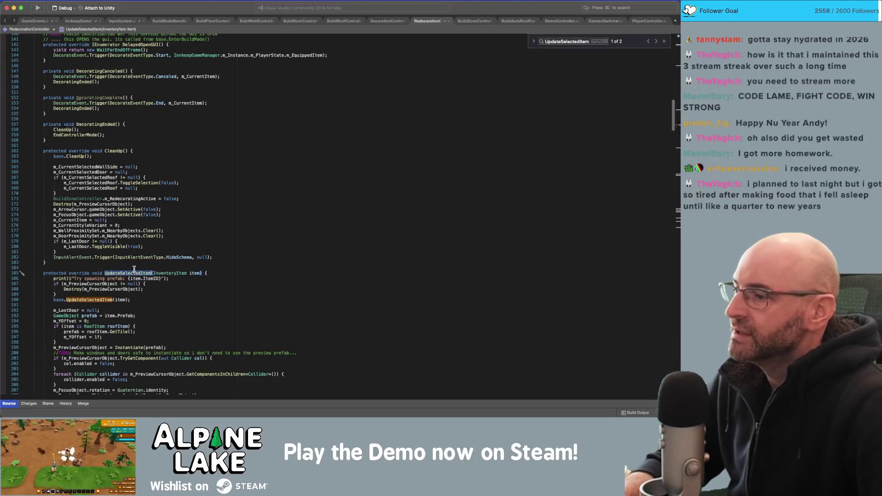
left_click(381, 22)
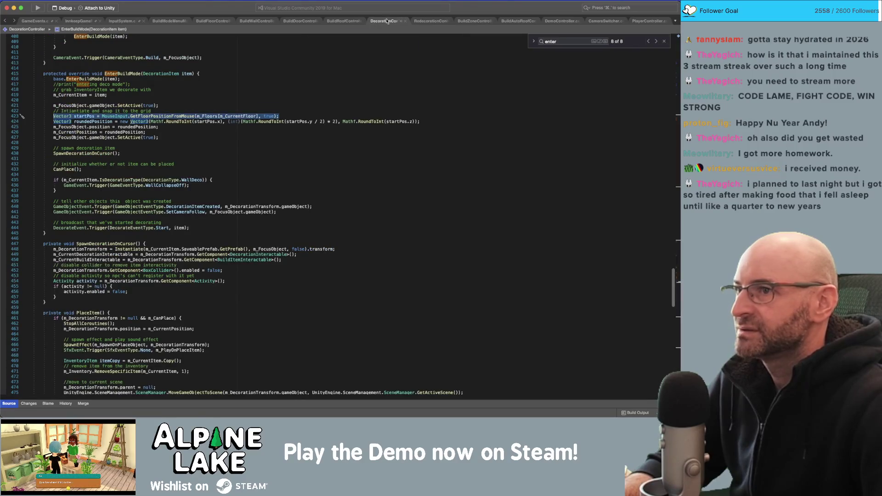
left_click(434, 22)
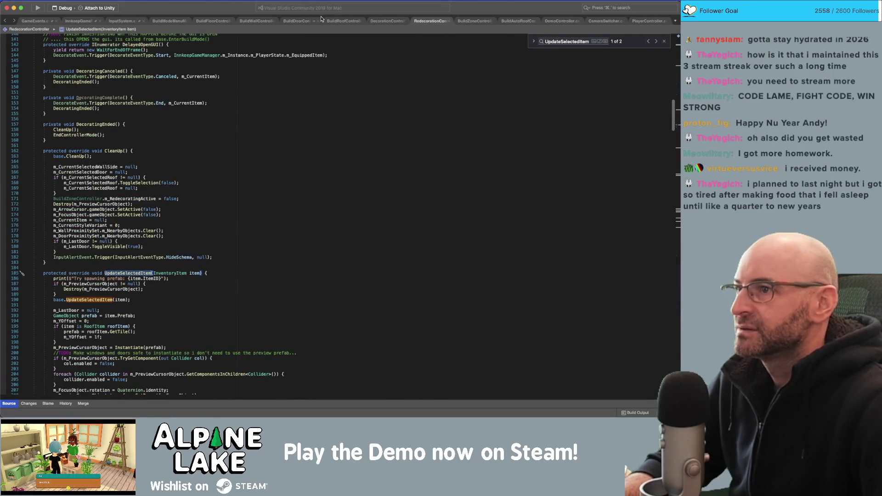
left_click(470, 21)
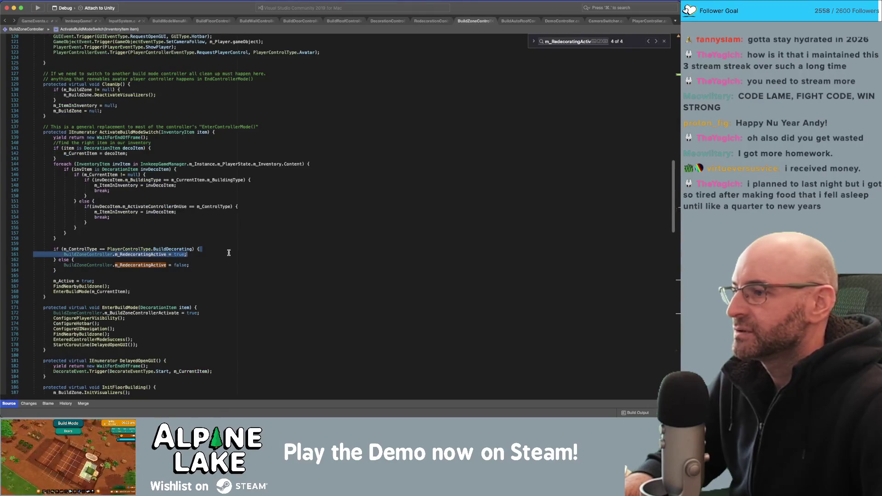
Add UpdateSelectedItem(item); to the BuildDecorating branch, save, and switch to Unity
key("super+v")
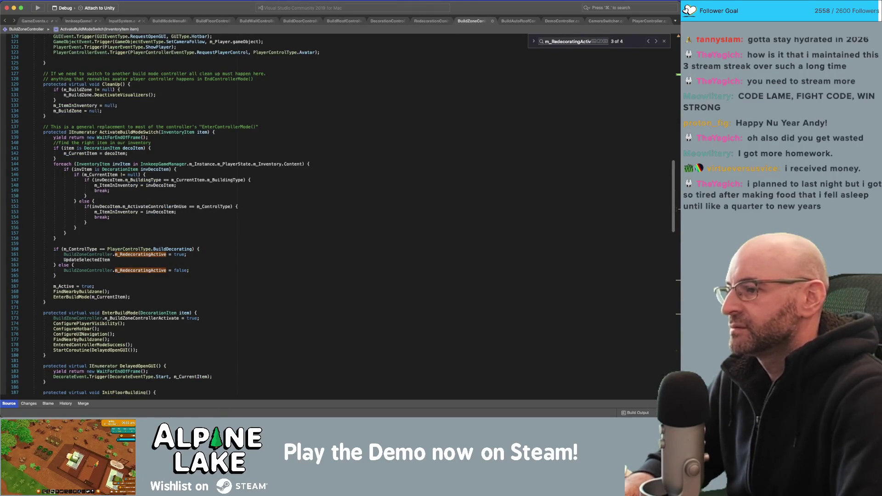
type("(item);")
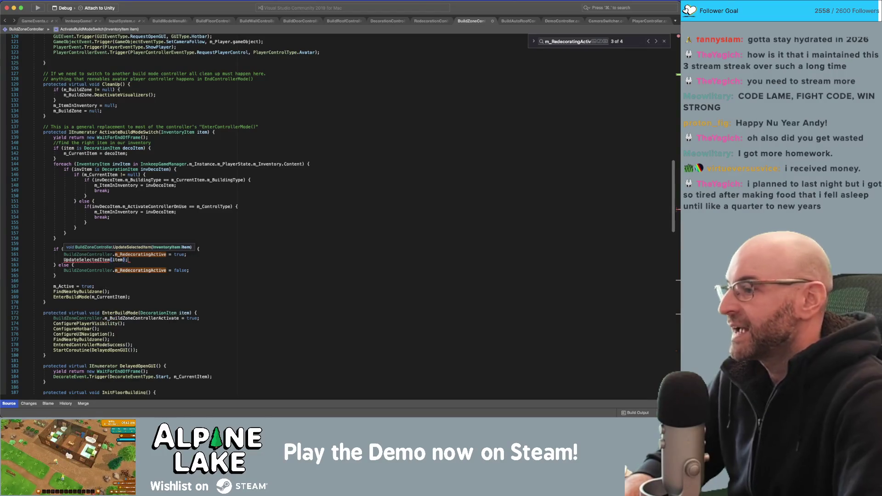
key("Escape")
key("super+s")
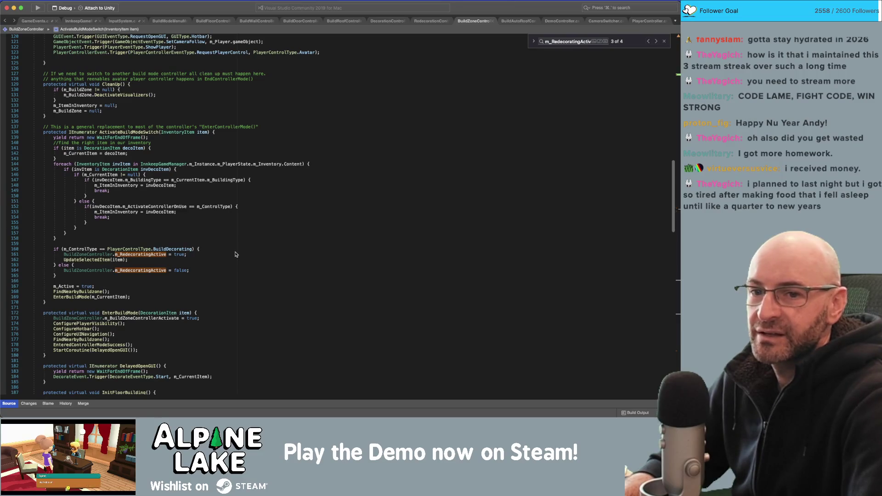
key("super+Tab")
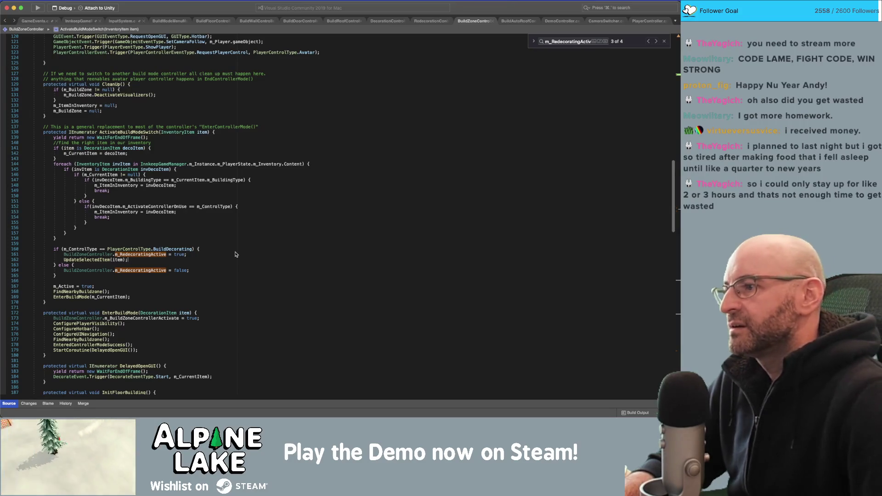
left_click(204, 132)
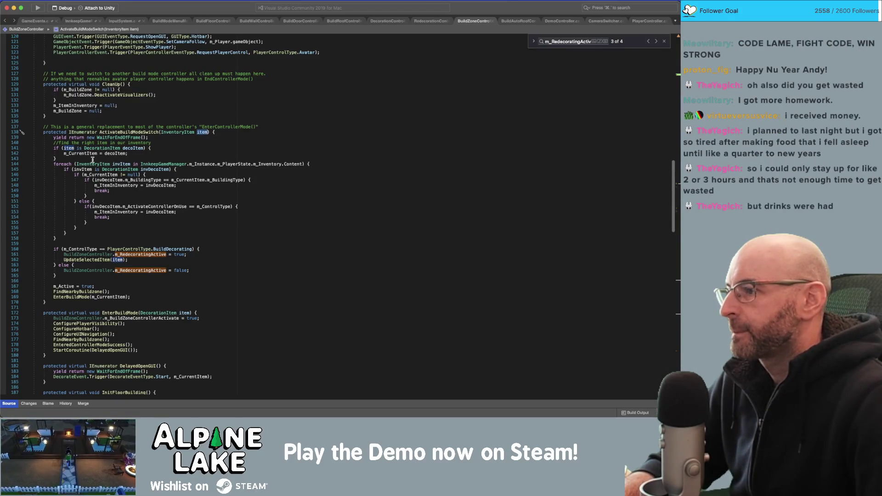
mouse_move(133, 148)
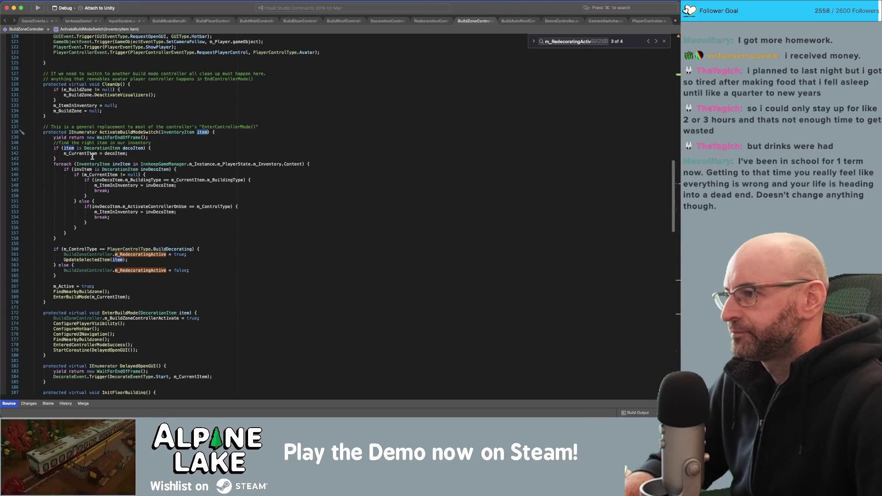
left_click(131, 148)
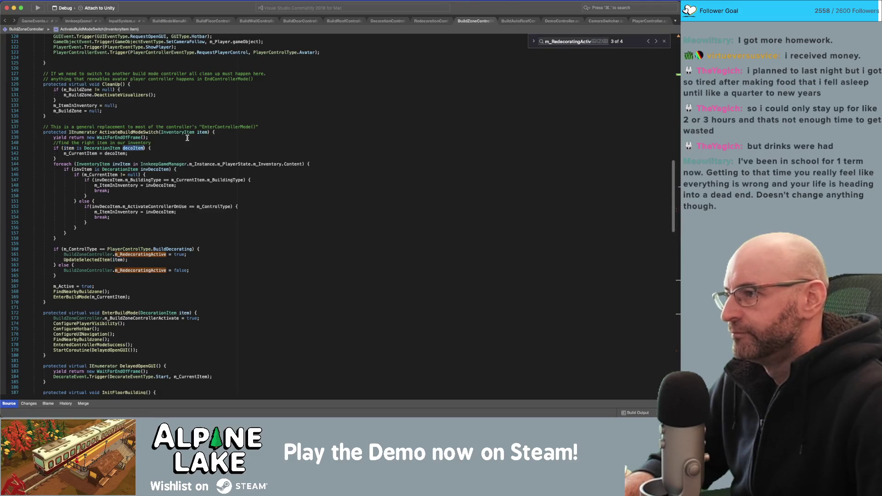
left_click(74, 154)
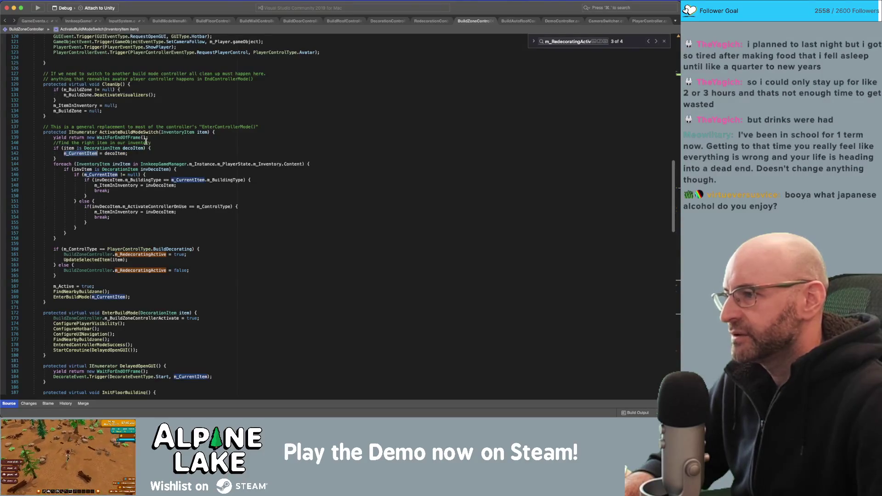
mouse_move(128, 185)
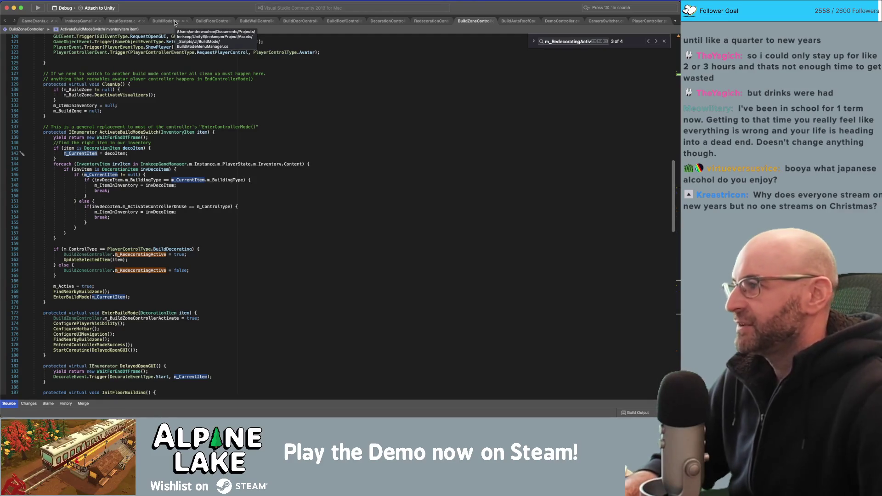
left_click(211, 242)
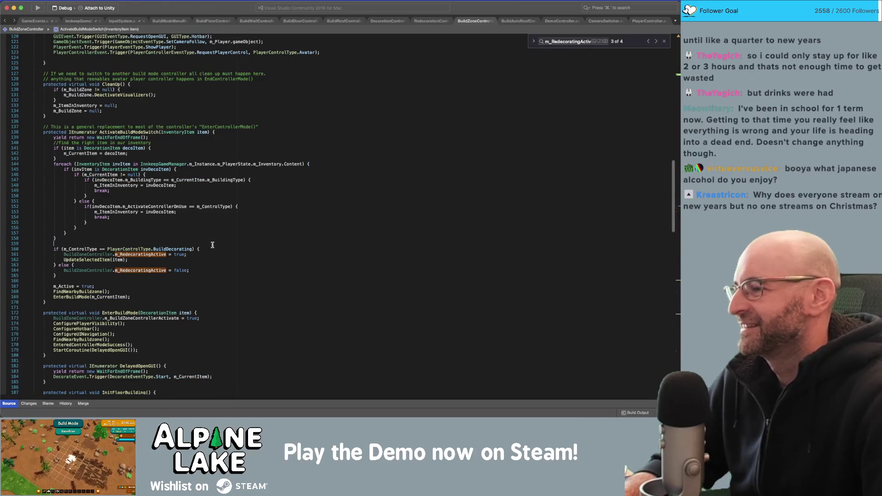
left_click(208, 278)
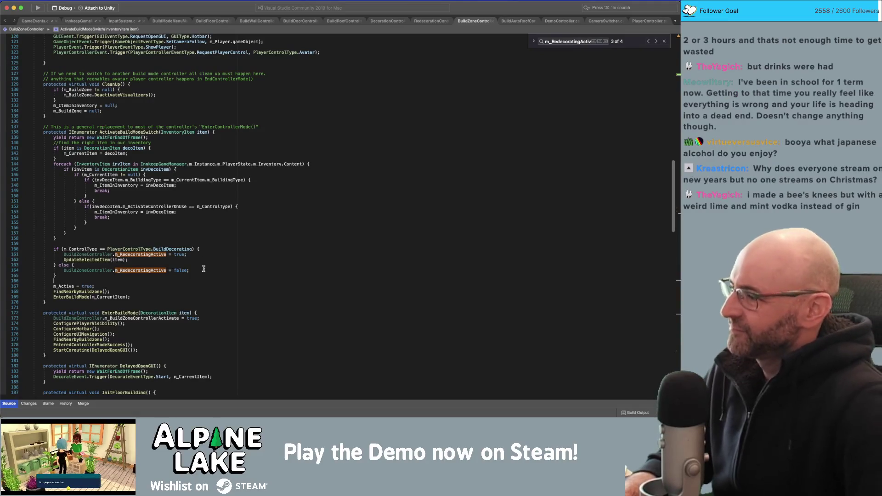
left_click(214, 243)
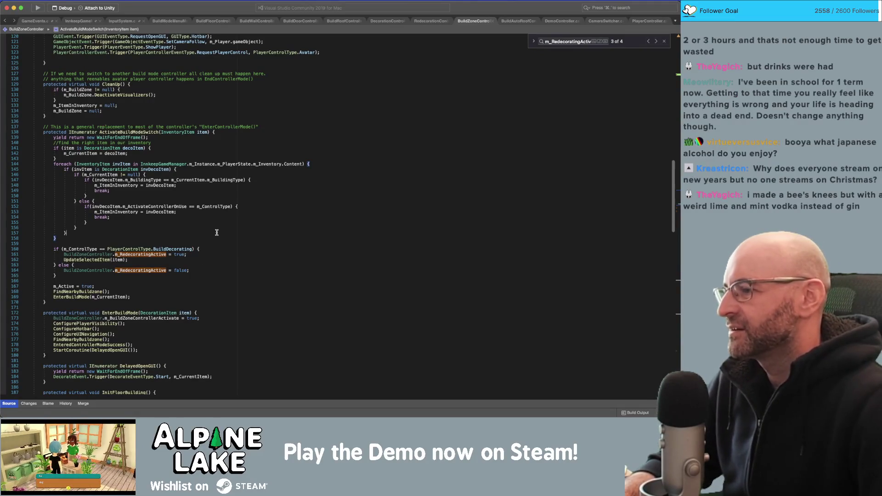
left_click(219, 222)
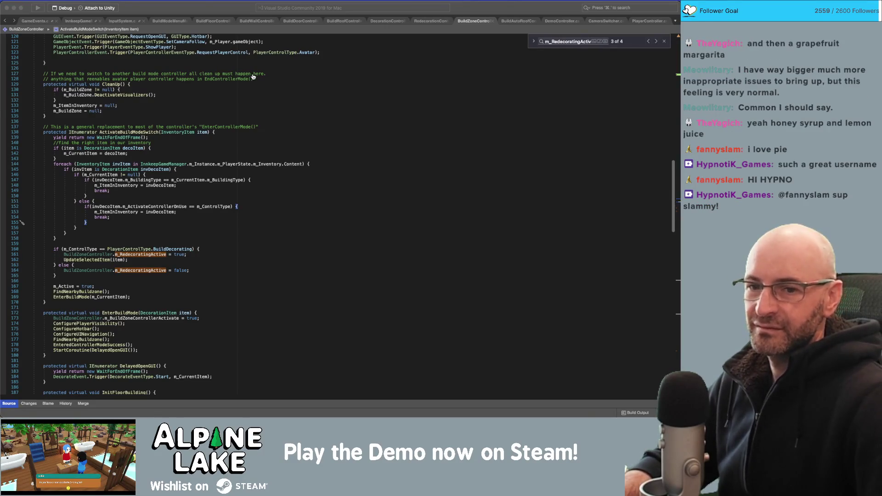
Switch from Visual Studio back to the Unity Editor so it recompiles
key("super+Tab")
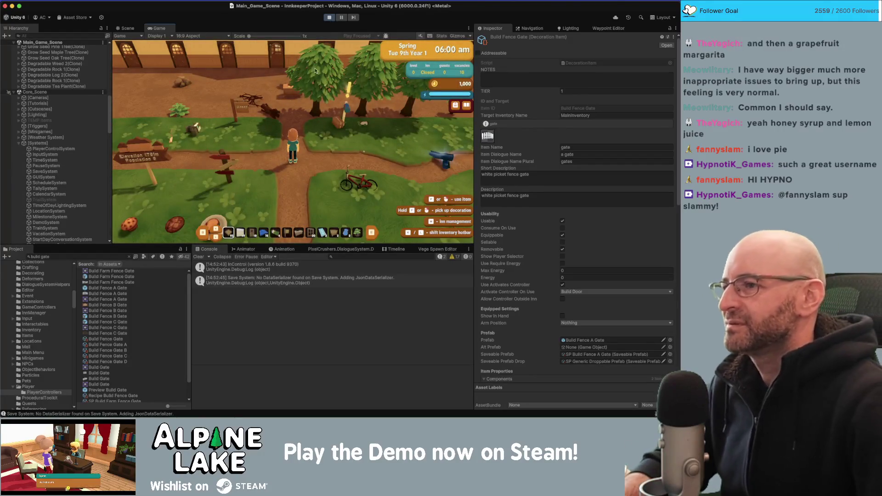
Walk the character north to the house wall and enter Building Walls mode with B
key("w")
key("w")
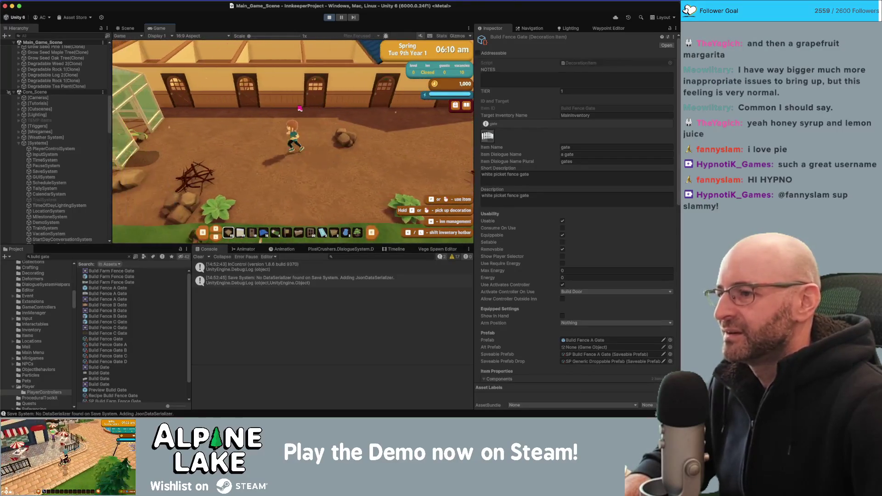
key("b")
key("w")
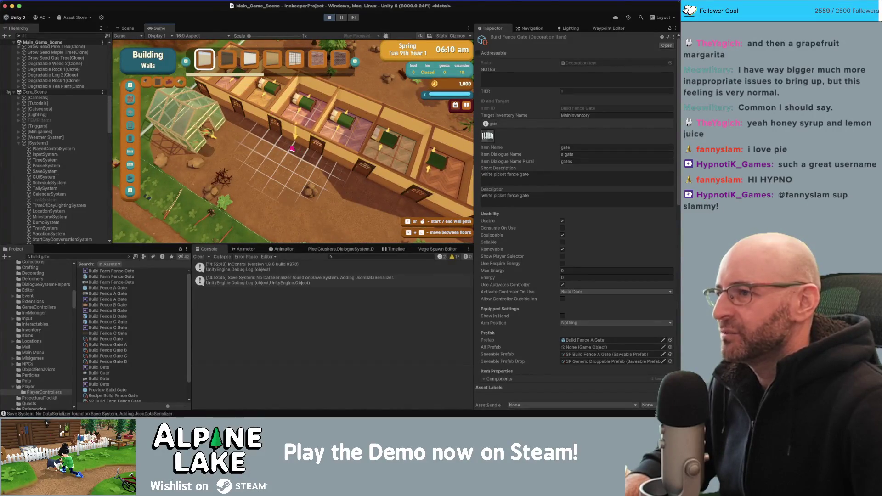
Move the build cursor along the wall, pan to the blue roof, and try placing a piece
key("d")
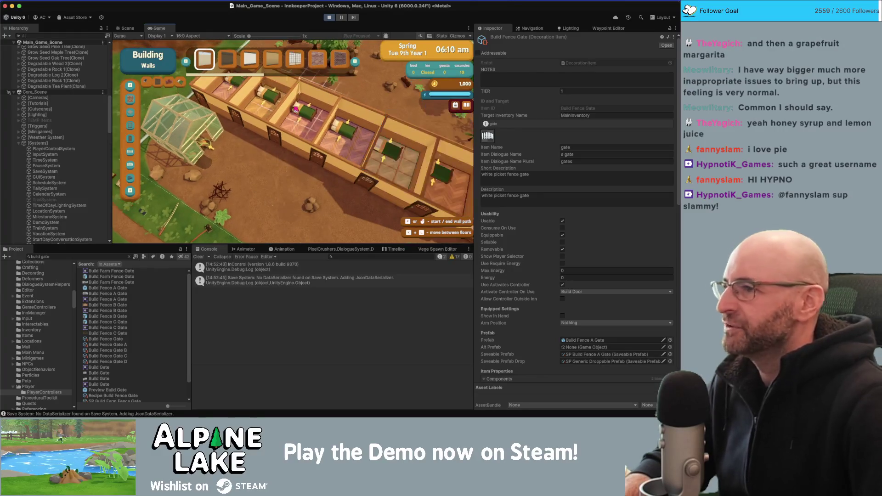
key("w")
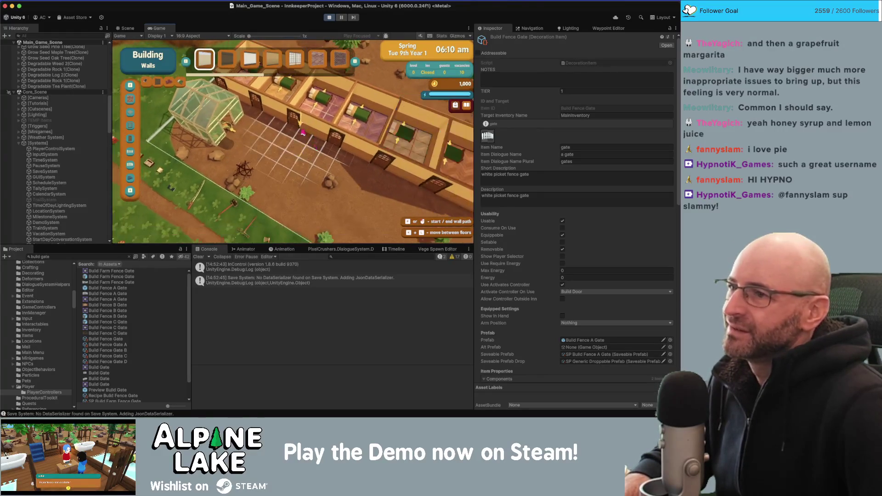
key("w")
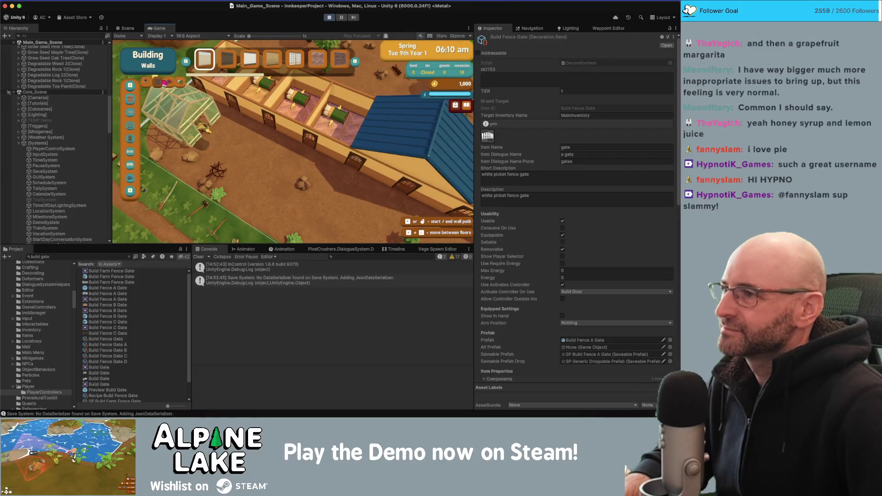
key("s")
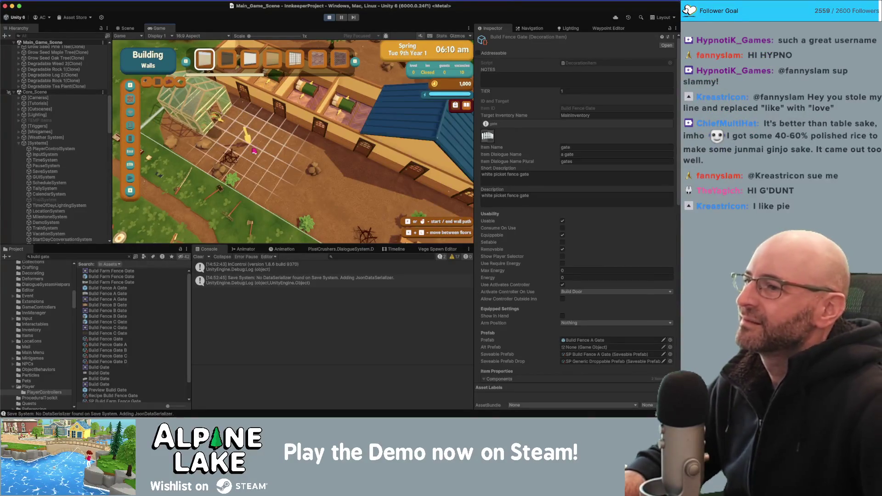
left_click(274, 142)
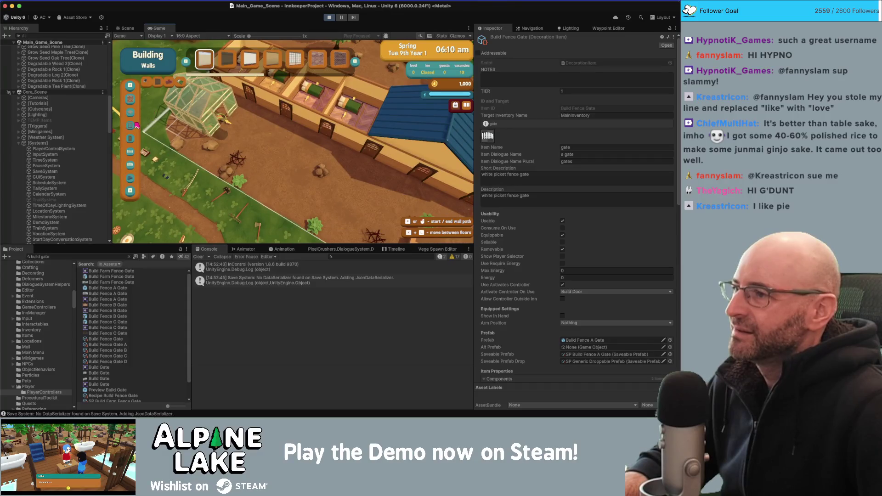
Pick the third window piece, then toggle demolition mode on and off with X
left_click(130, 126)
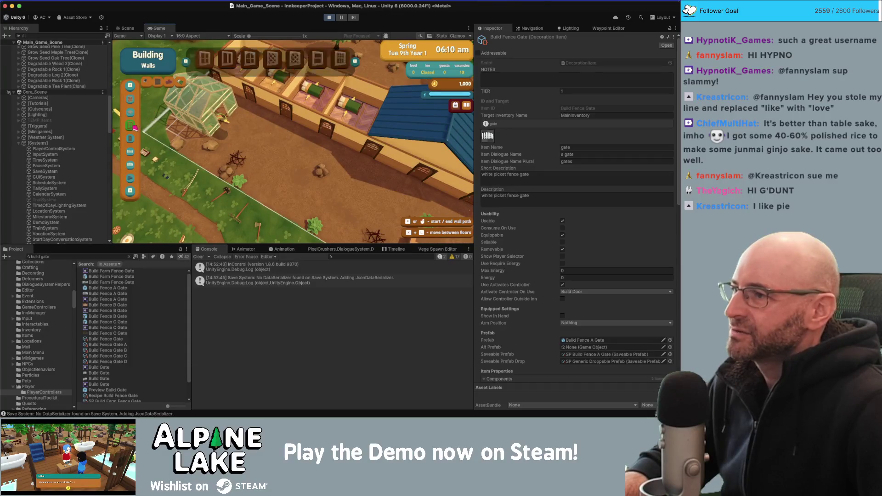
left_click(247, 60)
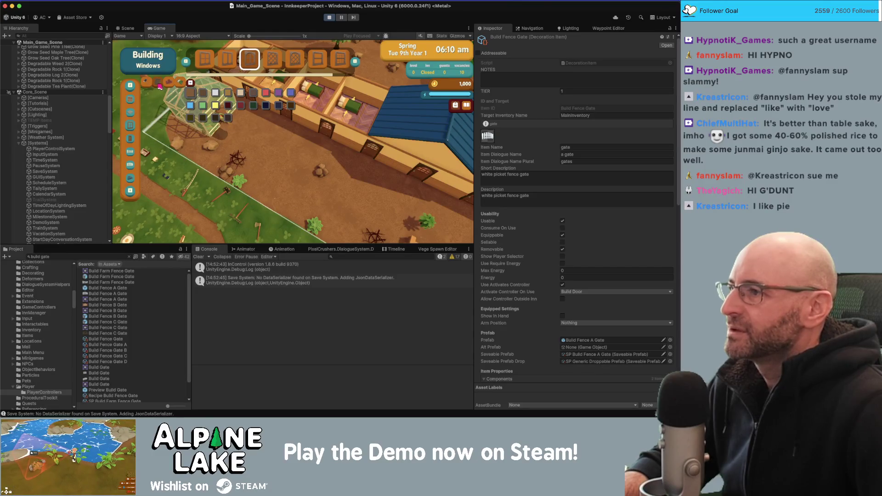
key("x")
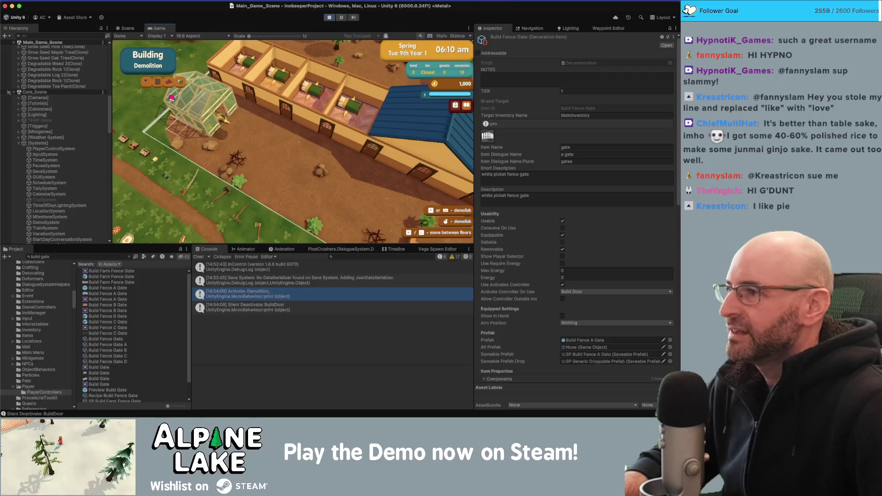
key("x")
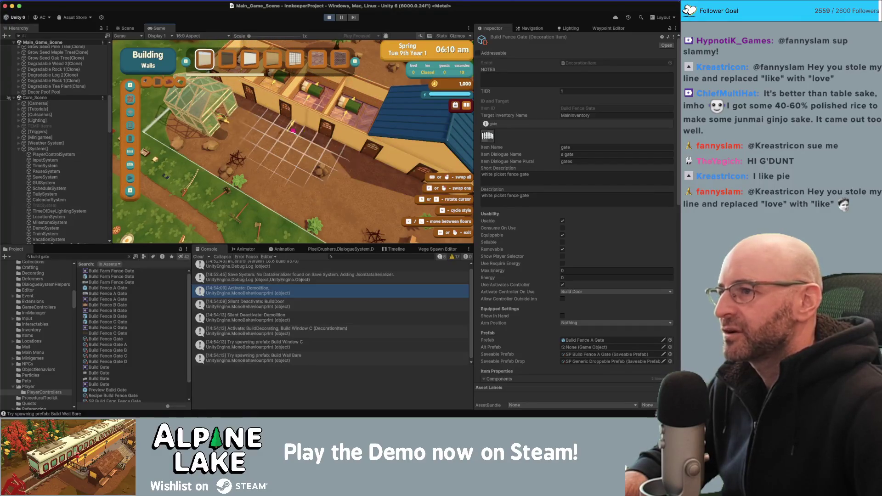
Cycle the build toolbar through windows, demolition and walls, ending on window types
left_click(134, 129)
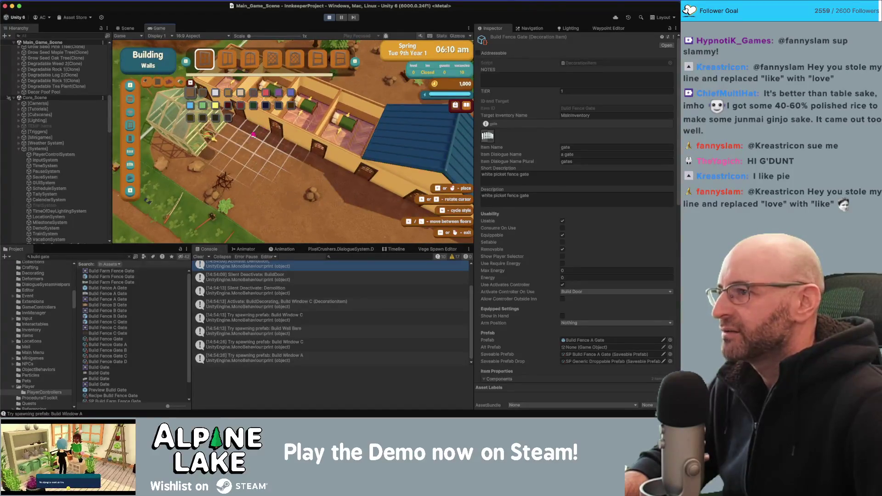
left_click(146, 86)
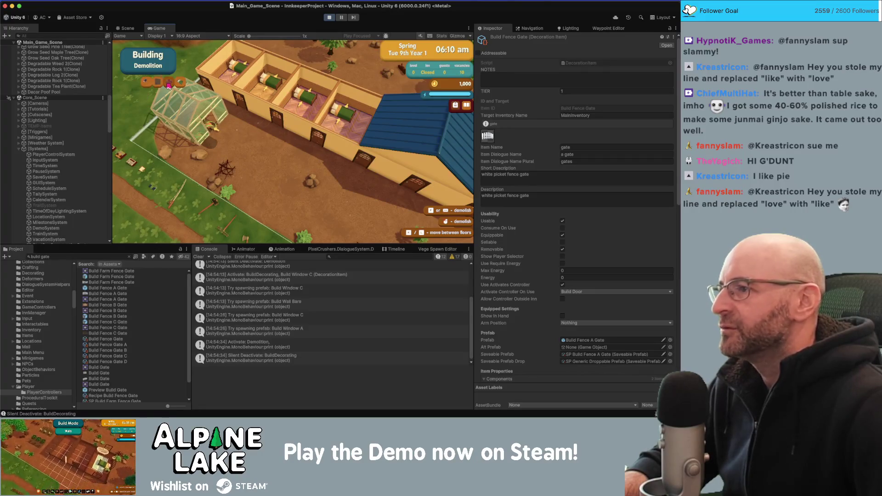
left_click(169, 85)
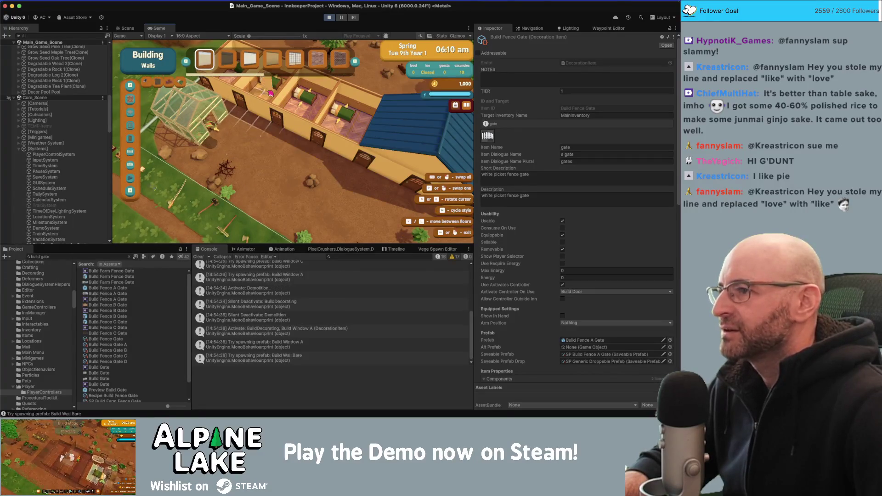
left_click(180, 81)
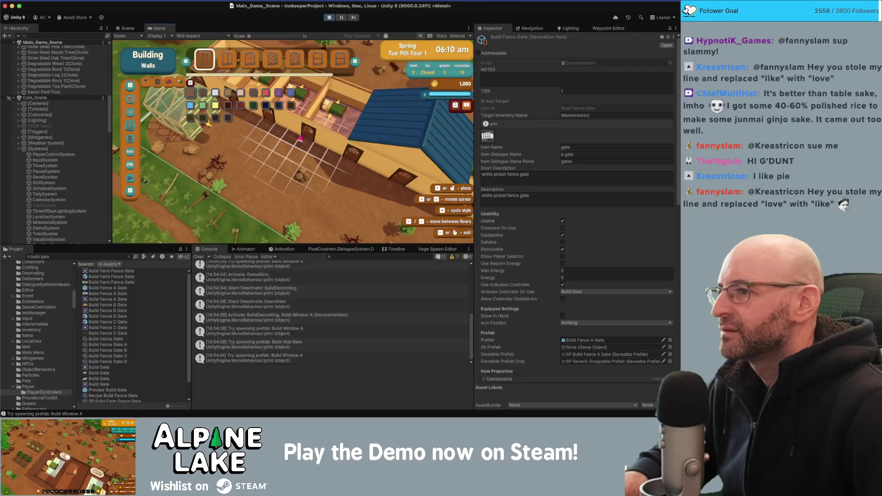
key("w")
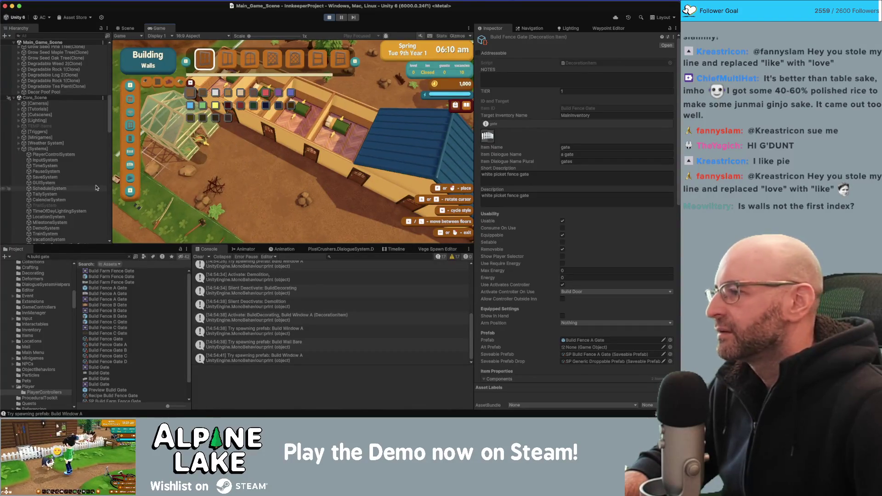
Toggle demolition and wall modes, then pick the third window piece, Build Window C
scroll(78, 188, "down", 10)
scroll(78, 188, "up", 10)
left_click(146, 83)
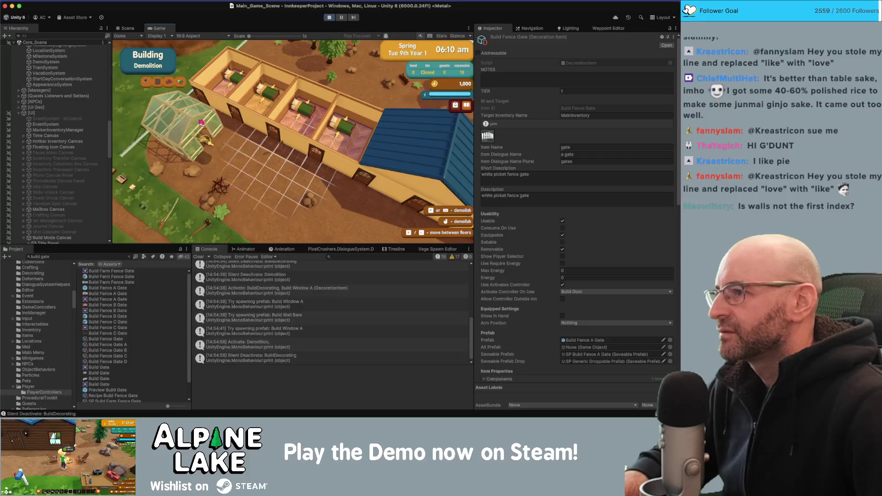
left_click(158, 87)
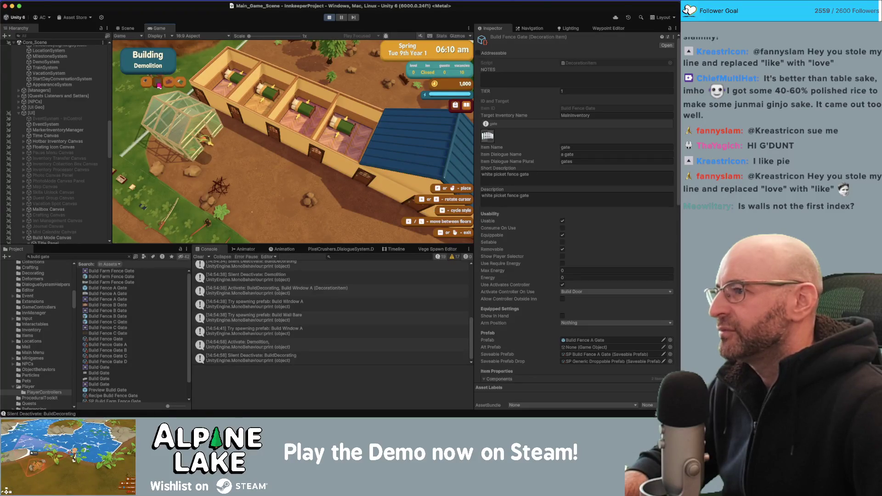
left_click(129, 125)
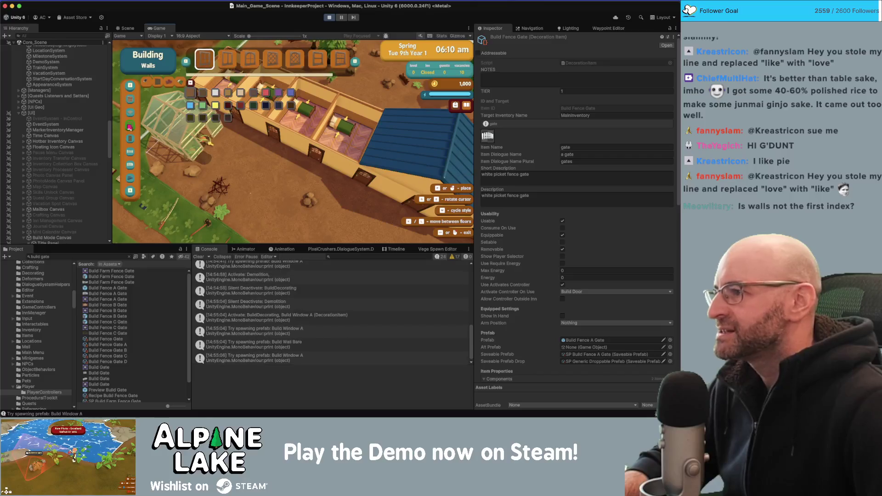
left_click(247, 62)
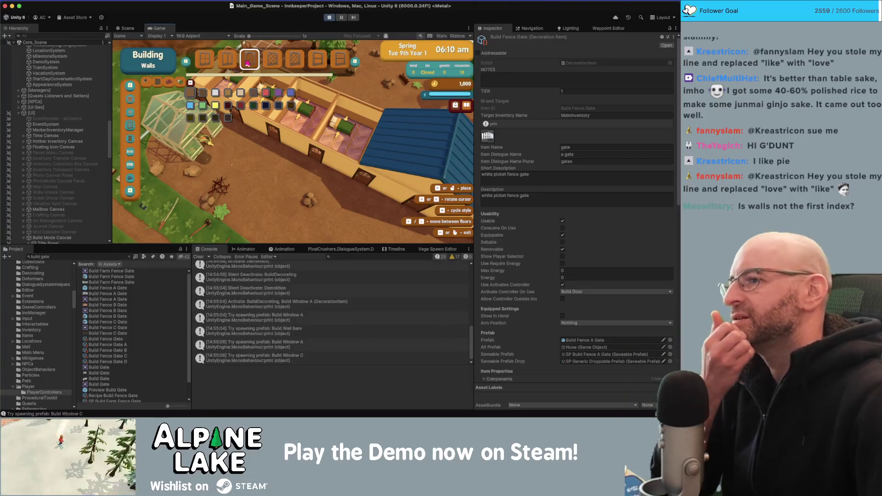
Select Build Mode Canvas in the Hierarchy and open the Inspector's options menu
scroll(32, 223, "down", 10)
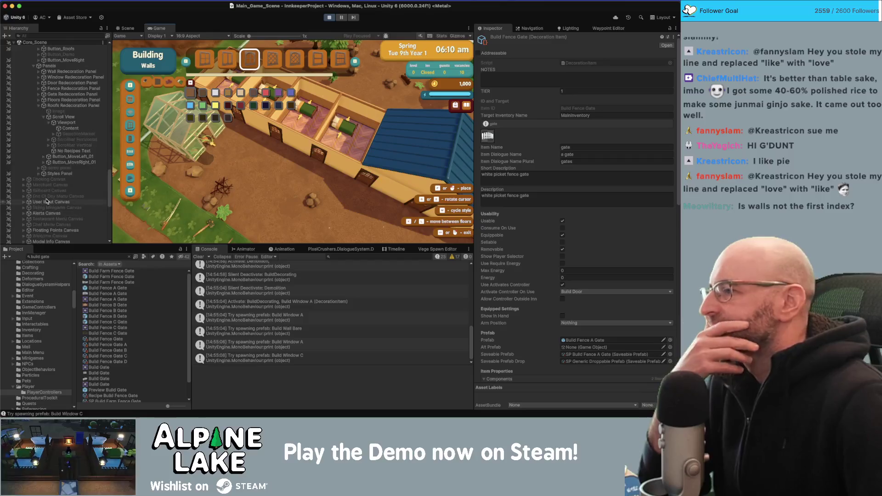
scroll(63, 142, "up", 5)
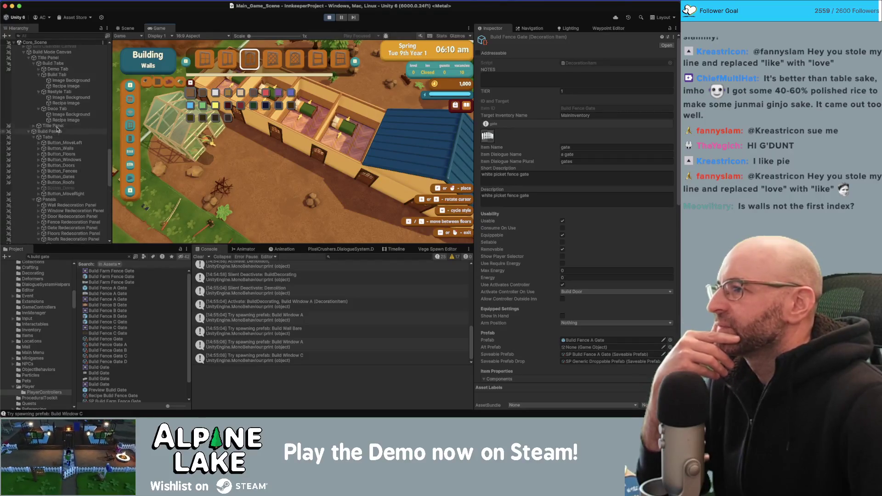
left_click(52, 59)
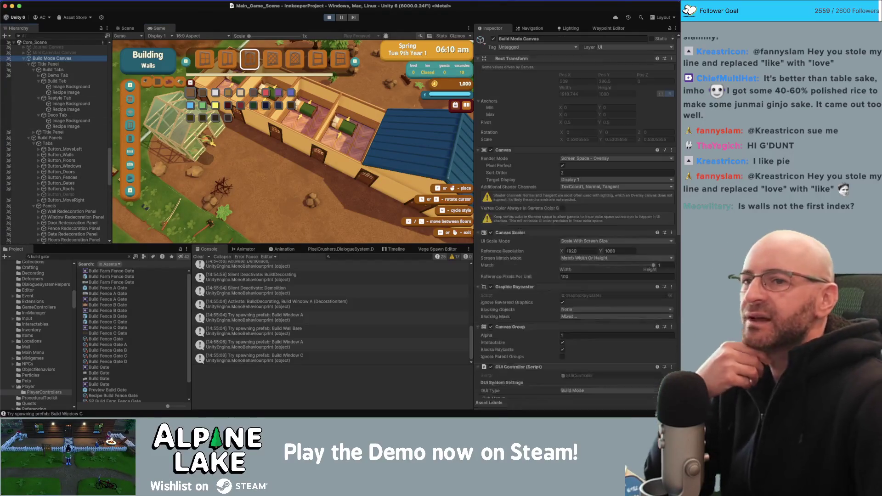
left_click(674, 28)
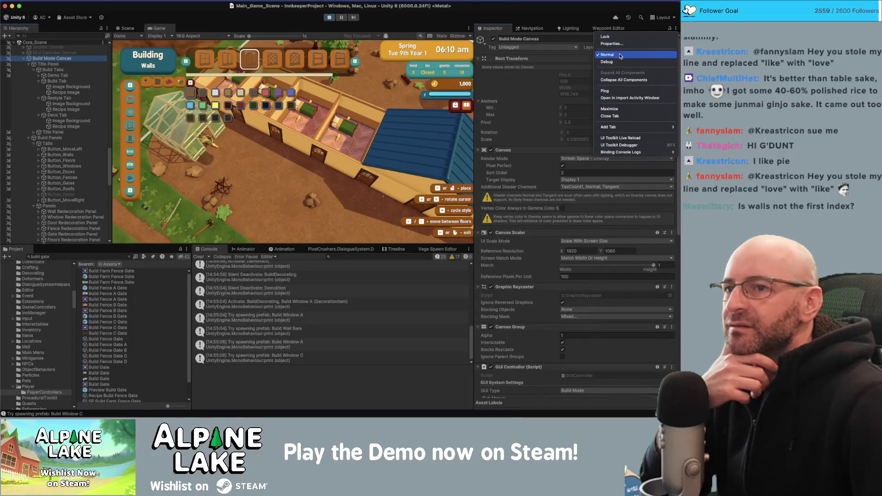
Switch the Inspector to Debug view and try the wall, floor and window build tabs
left_click(607, 61)
scroll(552, 304, "down", 10)
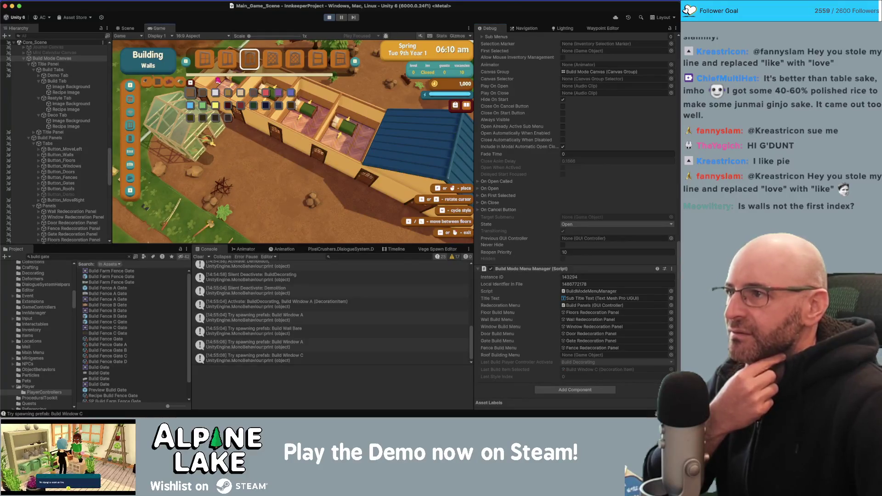
left_click(169, 86)
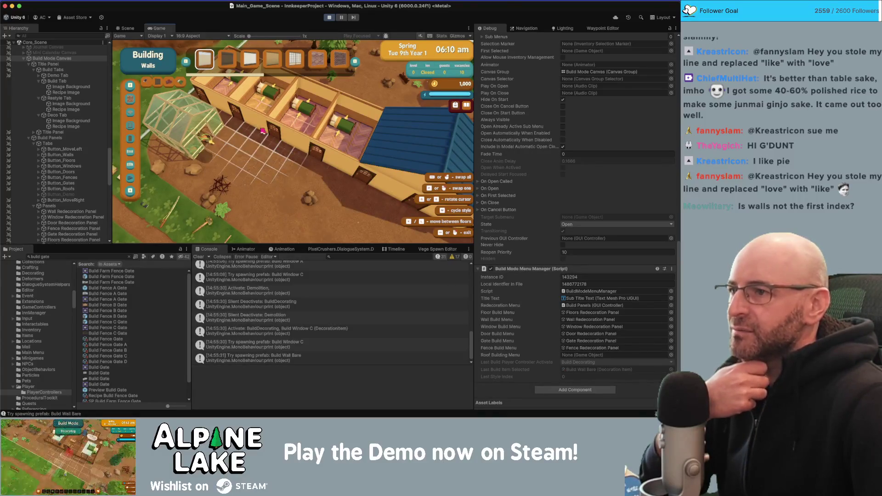
left_click(131, 113)
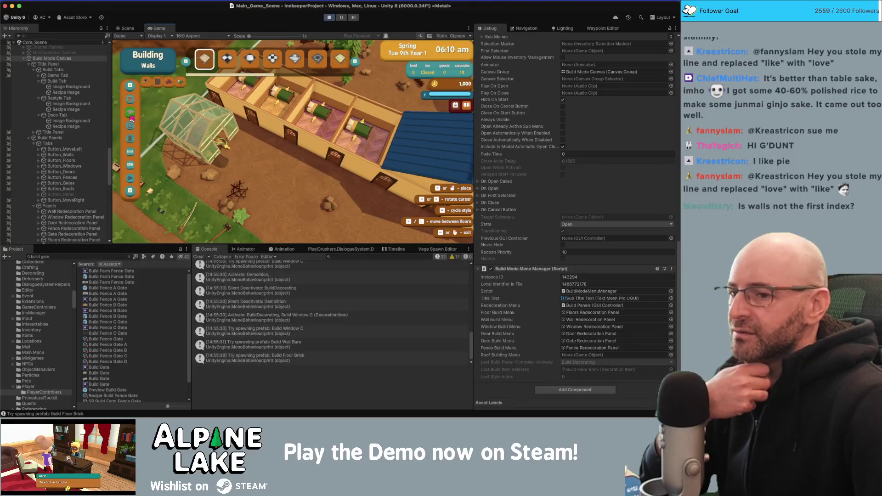
left_click(131, 139)
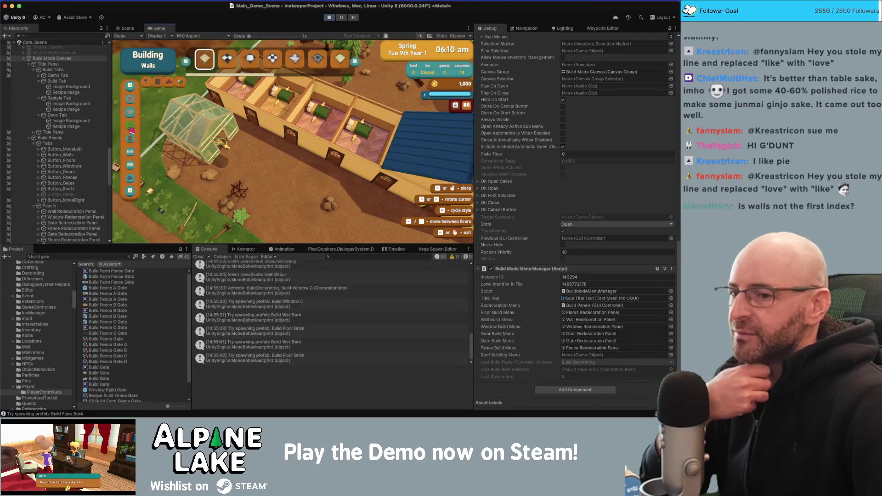
Pick Build Door A, stop Play mode, and switch back to Visual Studio
left_click(131, 140)
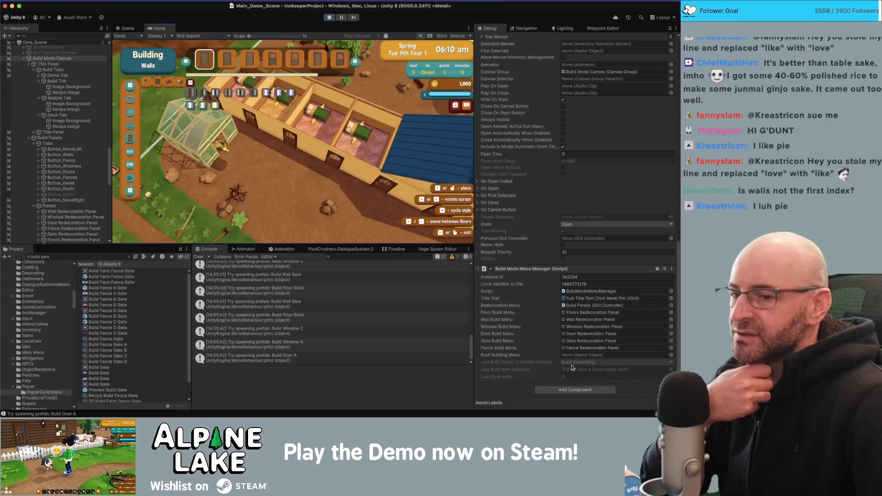
left_click(326, 17)
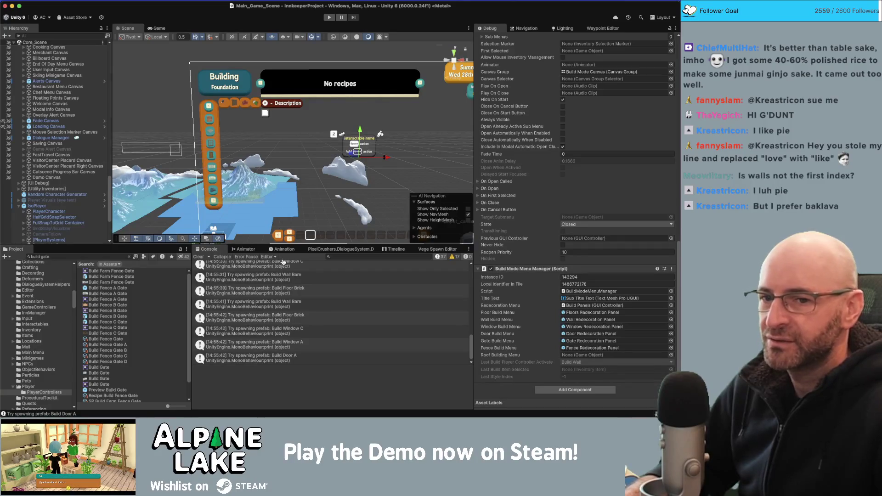
key("super+Tab")
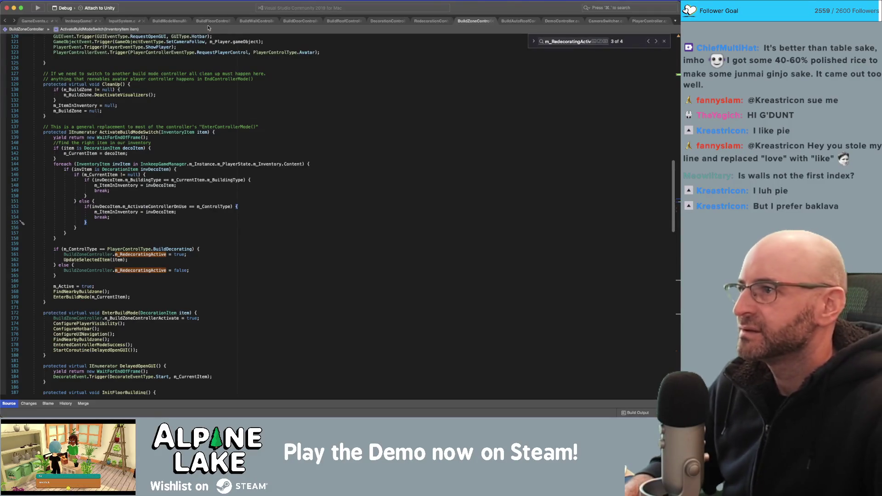
Open BuildModeMenuManager, highlight m_LastBuildPlayerControllerActivate uses, and place the caret after the BuildWall line
left_click(170, 21)
scroll(271, 285, "down", 10)
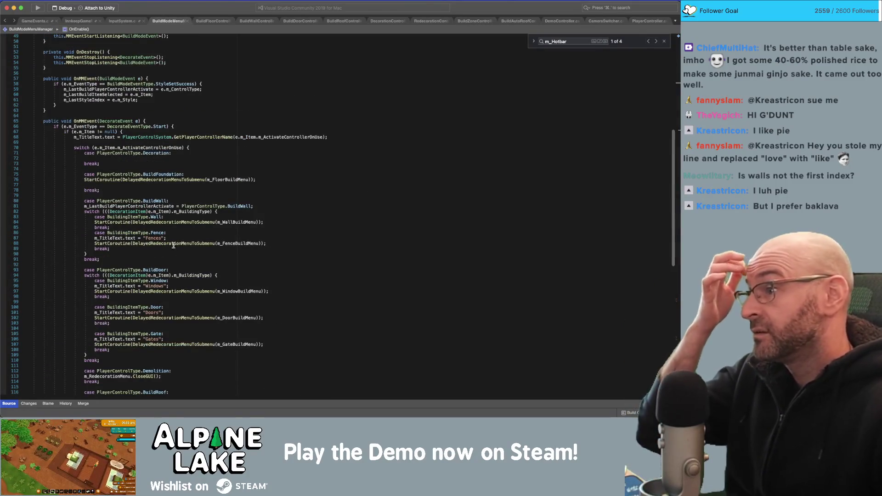
left_click(123, 78)
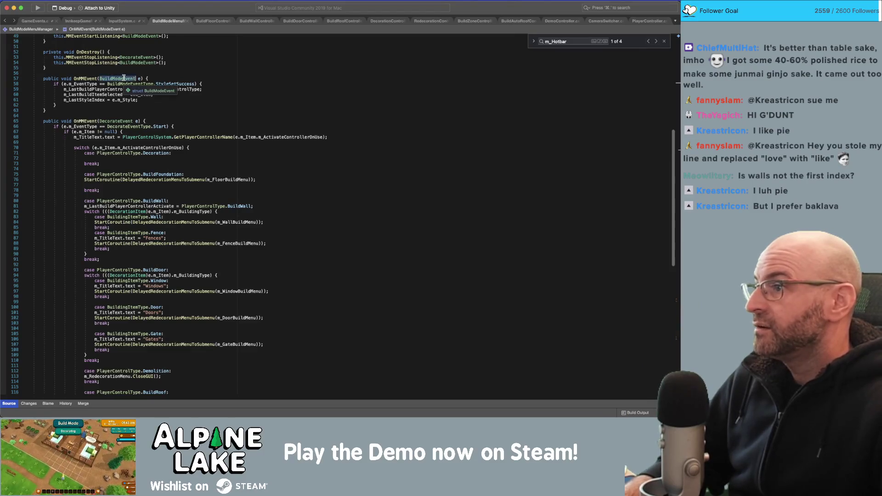
double_click(164, 83)
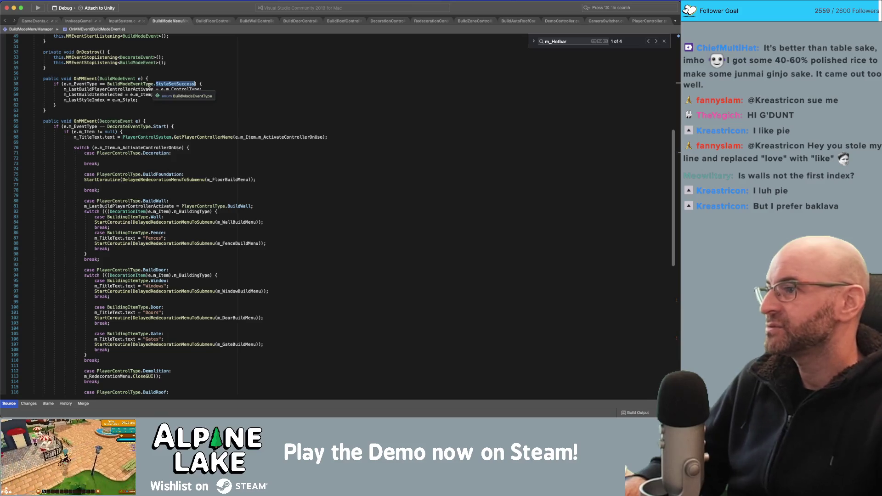
double_click(145, 88)
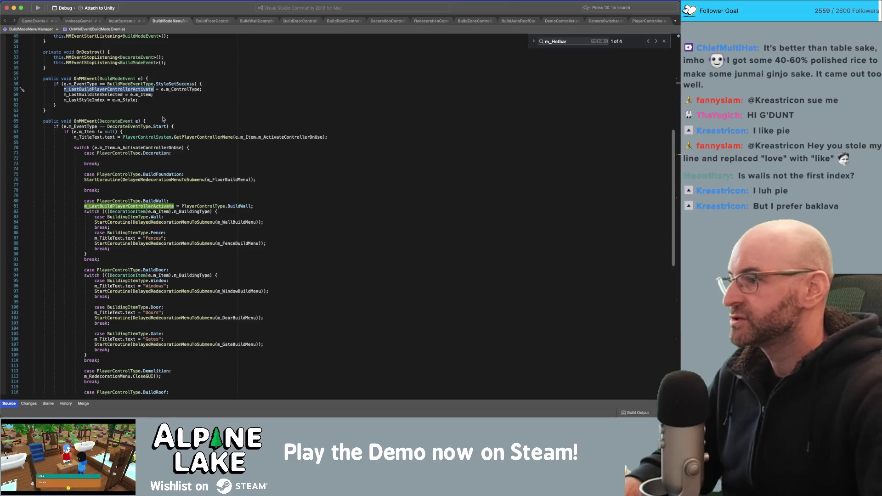
double_click(154, 201)
left_click(155, 206)
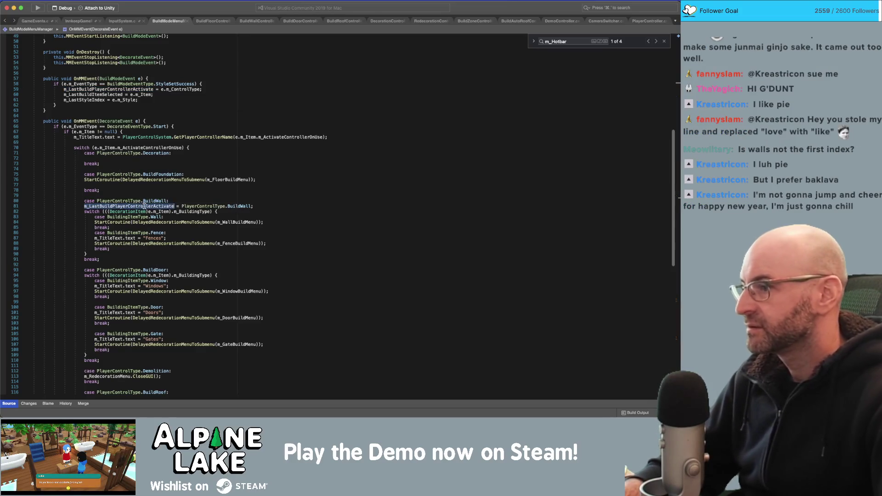
left_click(259, 205)
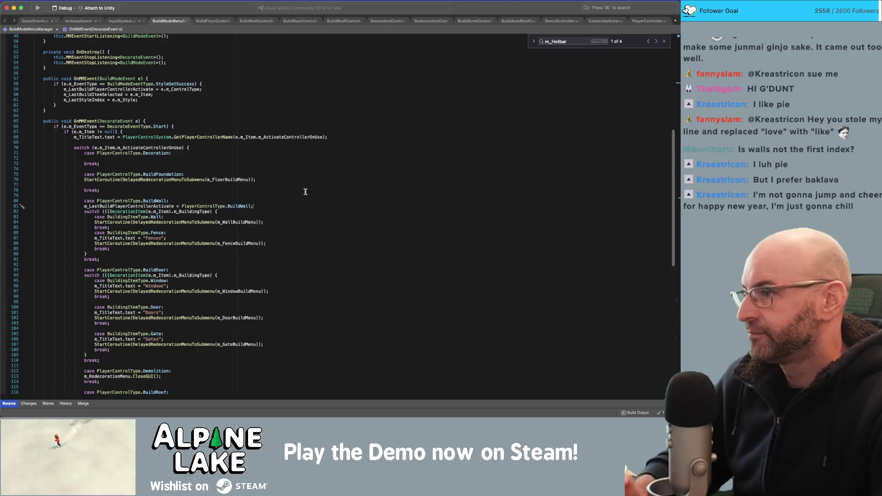
Copy the BuildWall assignment into the foundation case, changing its value to BuildFoundation
key("shift+Home")
key("super+c")
key("Up")
key("Up")
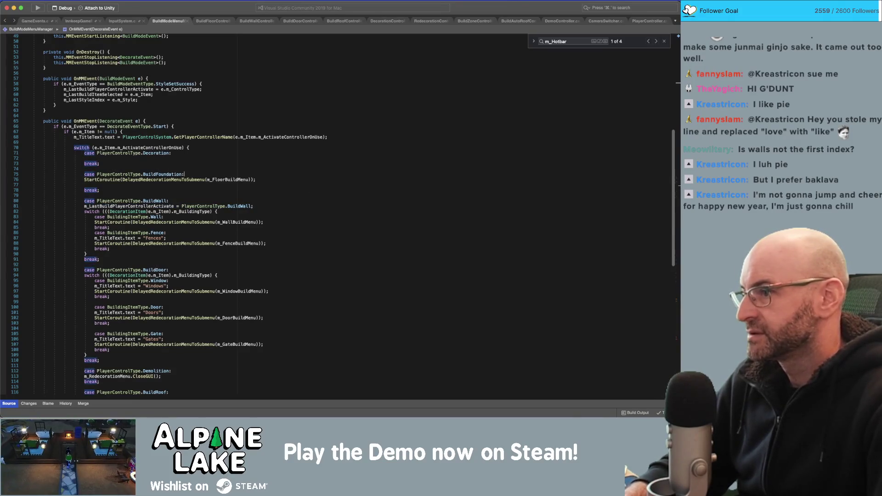
key("super+v")
key("shift+alt+Left")
type("foundation")
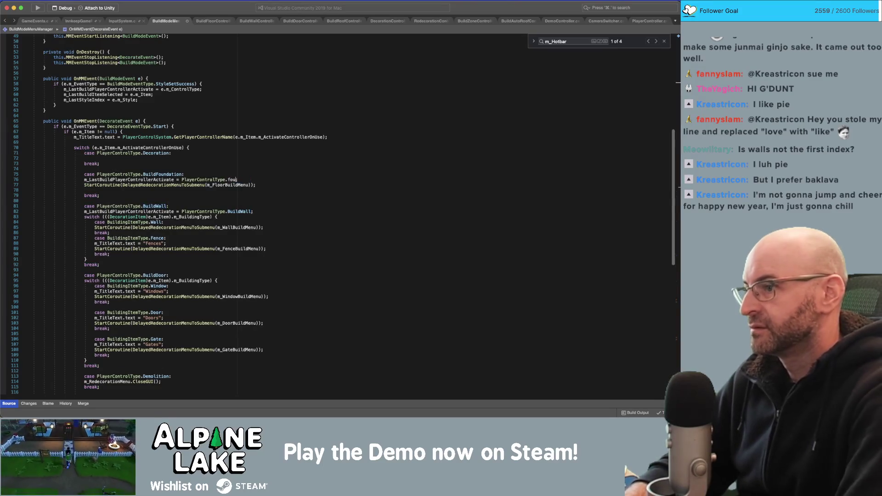
key("Return")
Copy the foundation line into the door case and change its value to BuildDoor
key("End")
key("shift+Home")
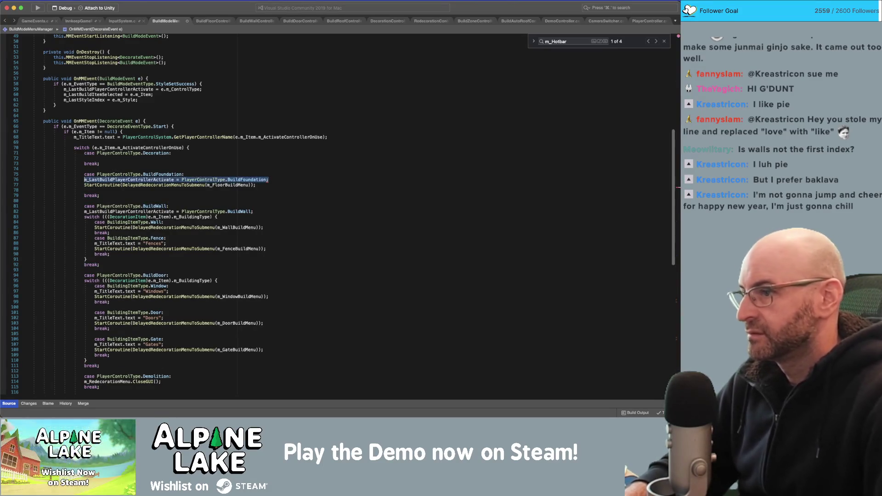
left_click(299, 281)
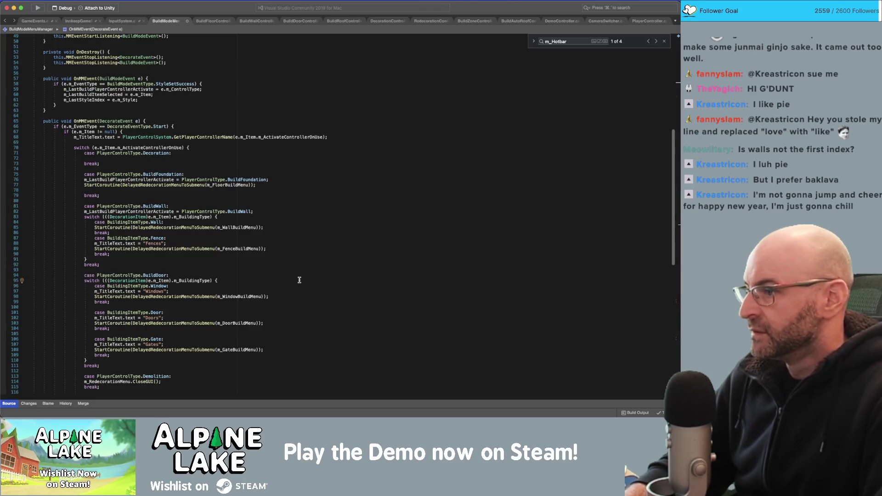
key("Up")
key("Return")
type("m_LastBuildPlayerControllerActivate = PlayerControlType.BuildFoundation;")
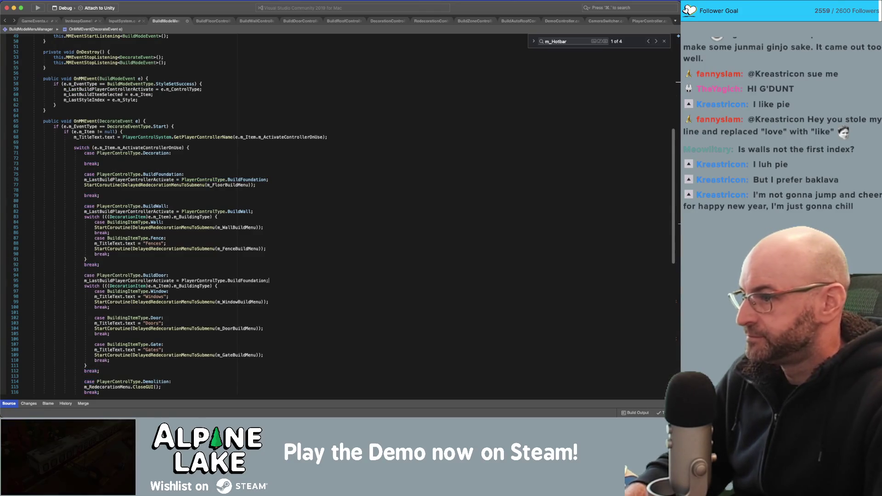
key("Left")
key("alt+shift+Left")
type("BuildDoor")
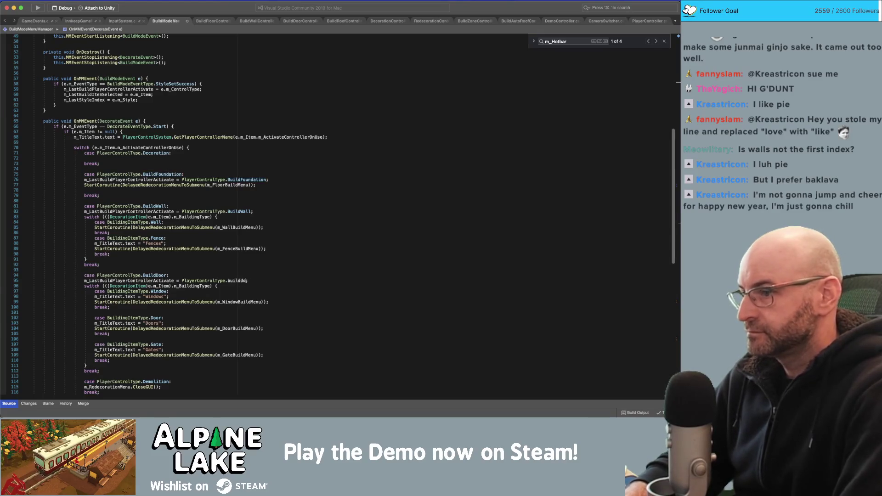
Paste the assignment into the BuildRoof case with value BuildRoof and save the script
scroll(290, 284, "down", 2)
left_click(266, 361)
left_click(276, 366)
left_click(311, 272)
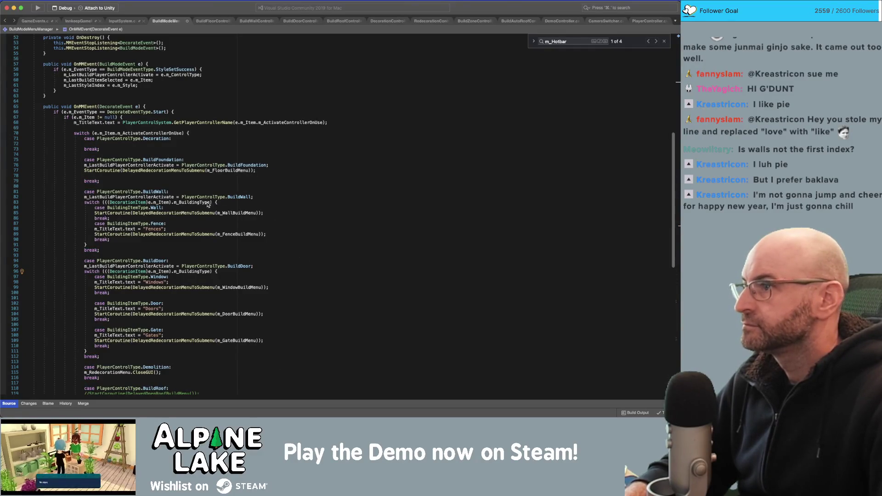
scroll(211, 210, "down", 2)
scroll(234, 158, "down", 2)
left_click(277, 321)
key("super+v")
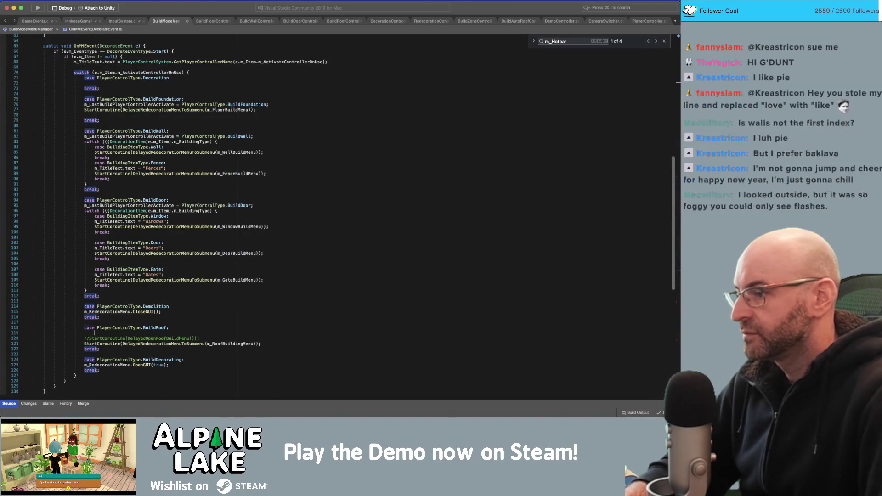
type("buildRoof")
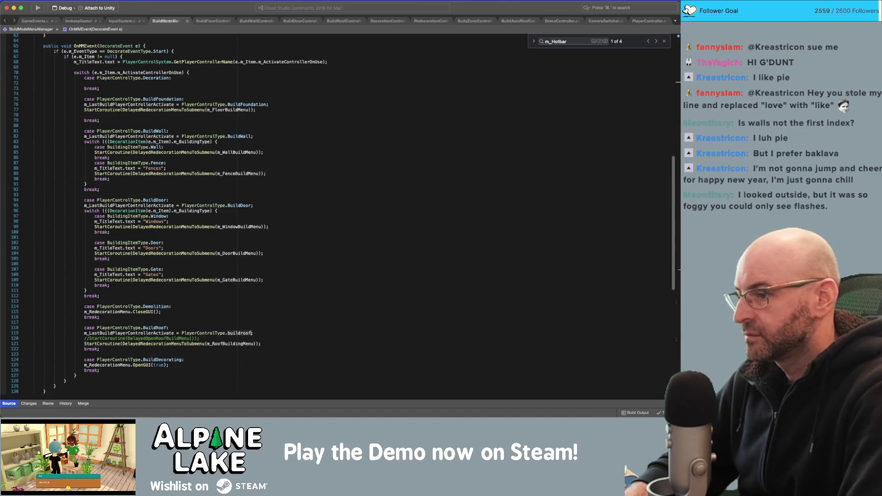
key("Return")
key("super+s")
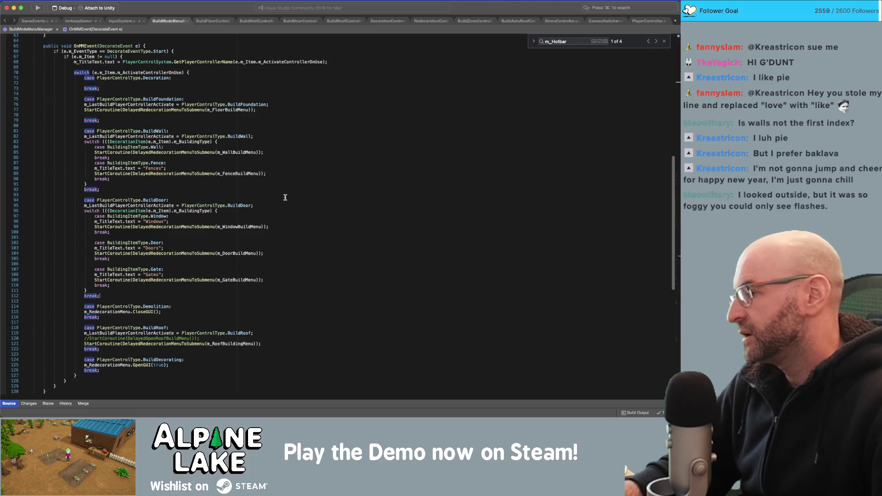
Review the wall, foundation and fence cases in the OnMMEvent switch, then return to Unity
left_click(314, 140)
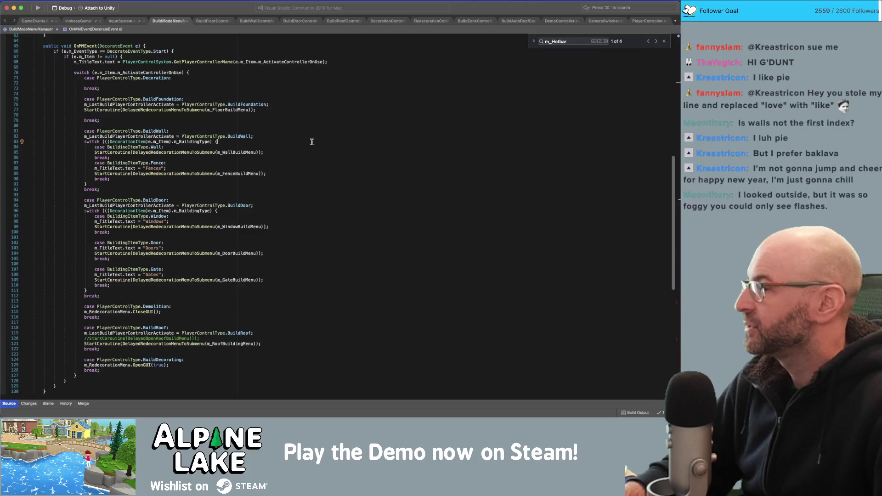
left_click(315, 105)
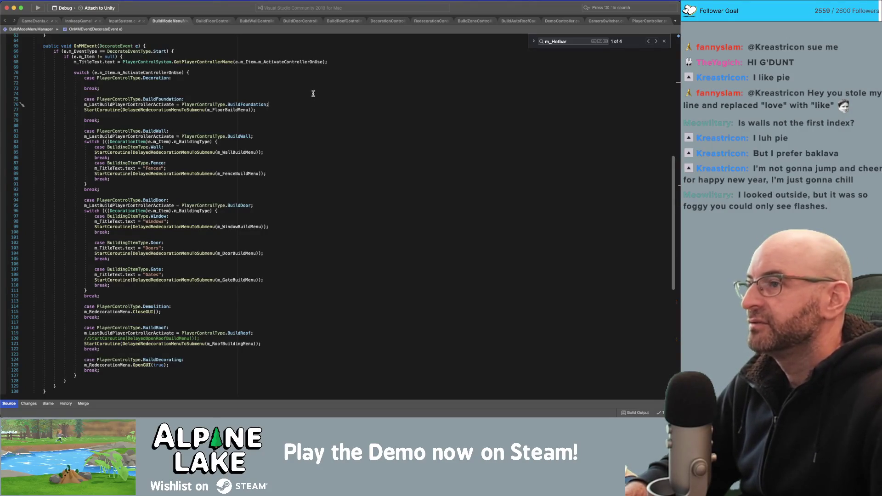
left_click(323, 68)
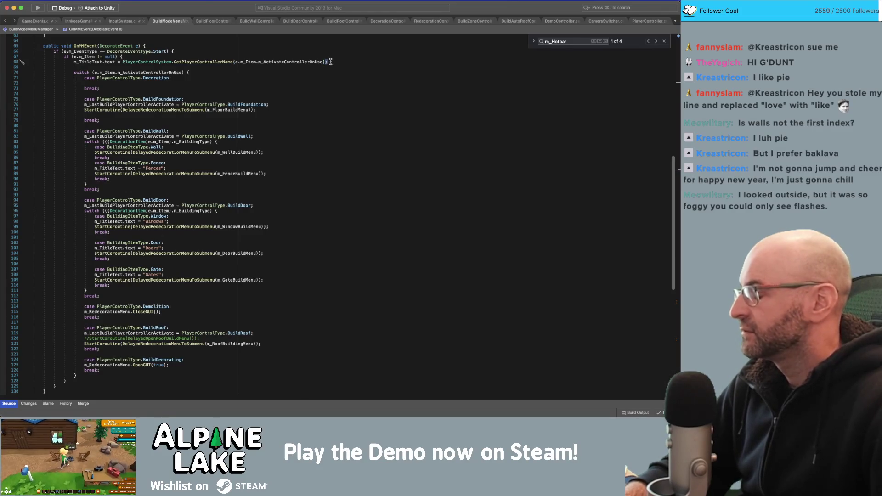
left_click(333, 62)
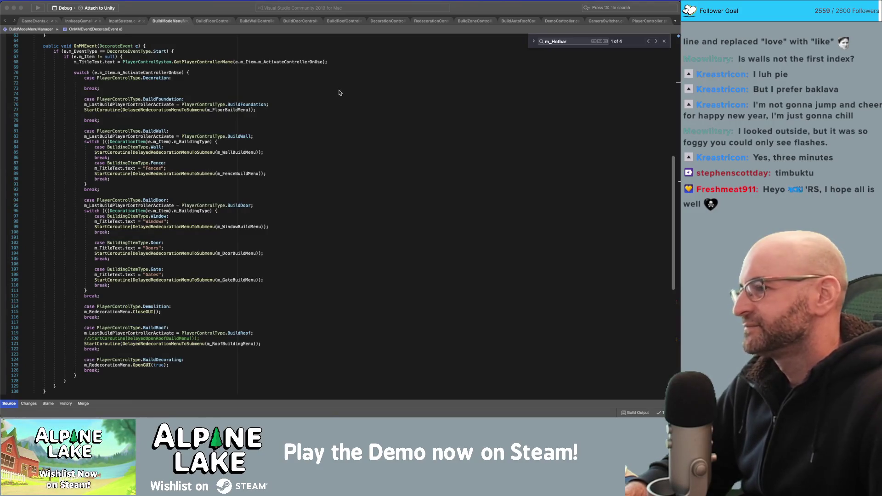
left_click(358, 83)
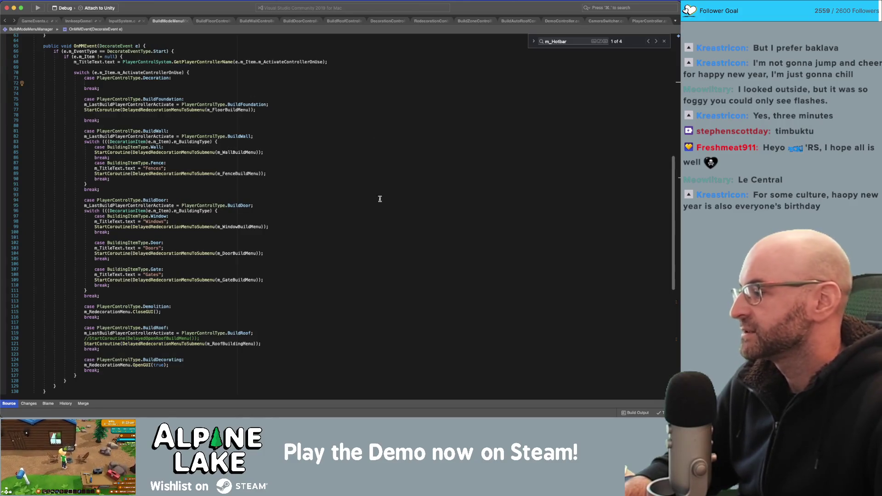
left_click(376, 176)
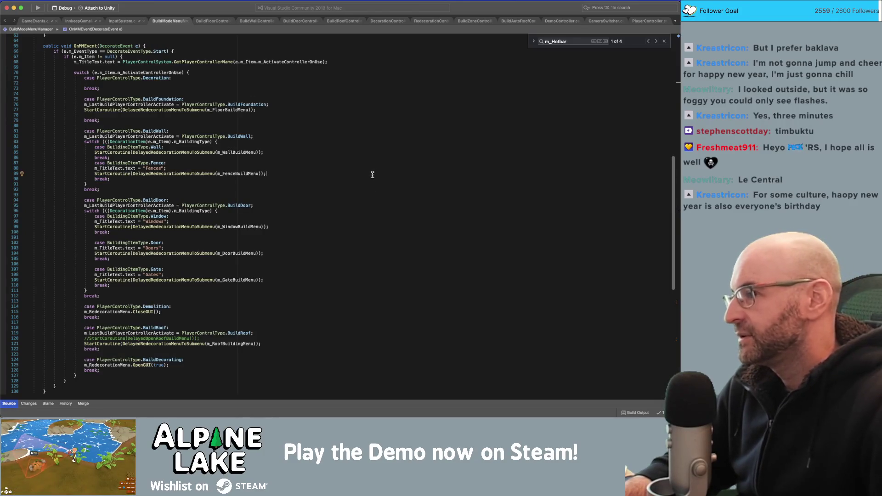
left_click(339, 190)
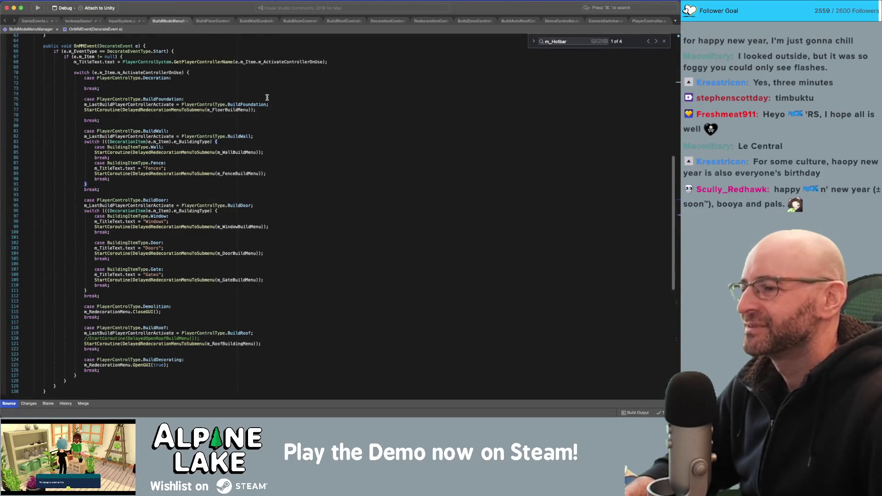
left_click(335, 146)
key("super+Tab")
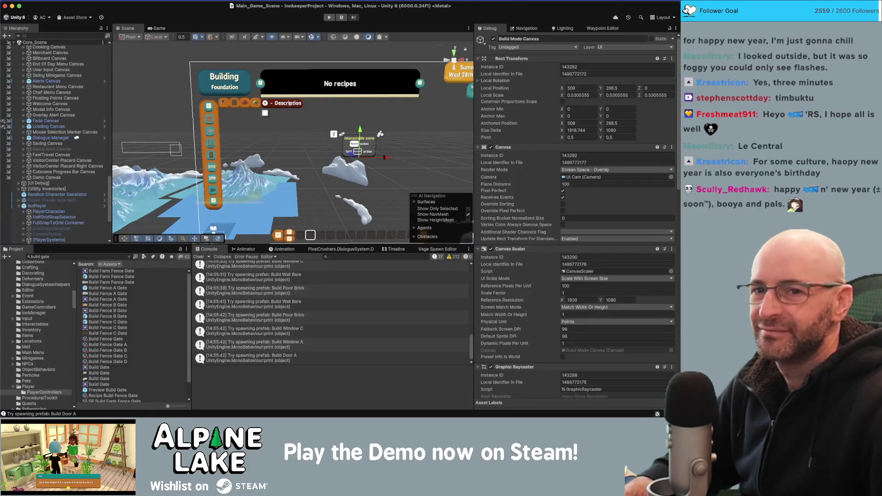
key("super+Tab")
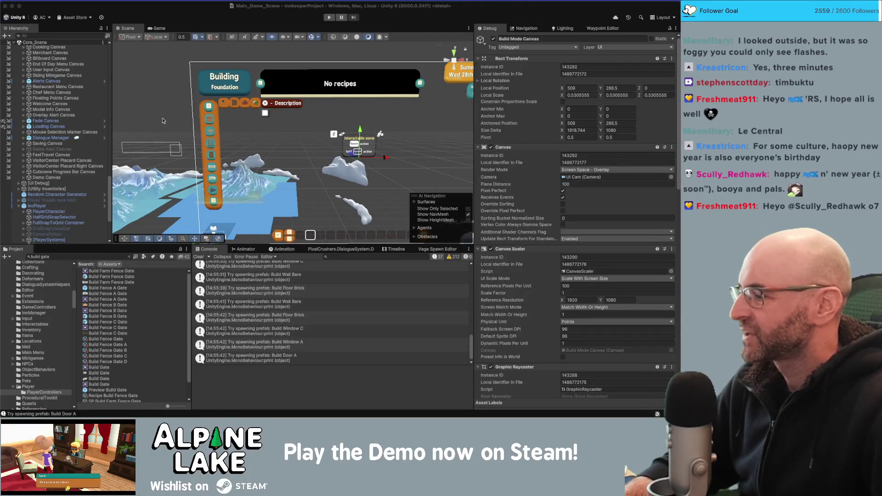
left_click(194, 26)
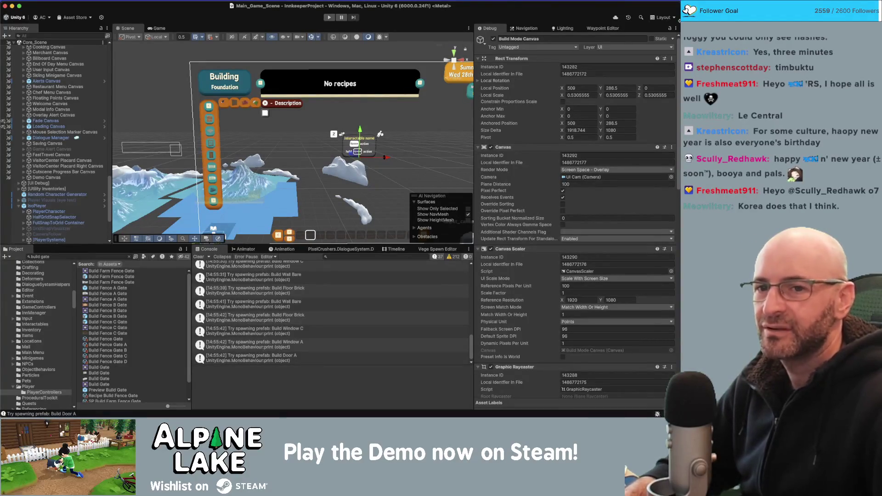
key("super+Tab")
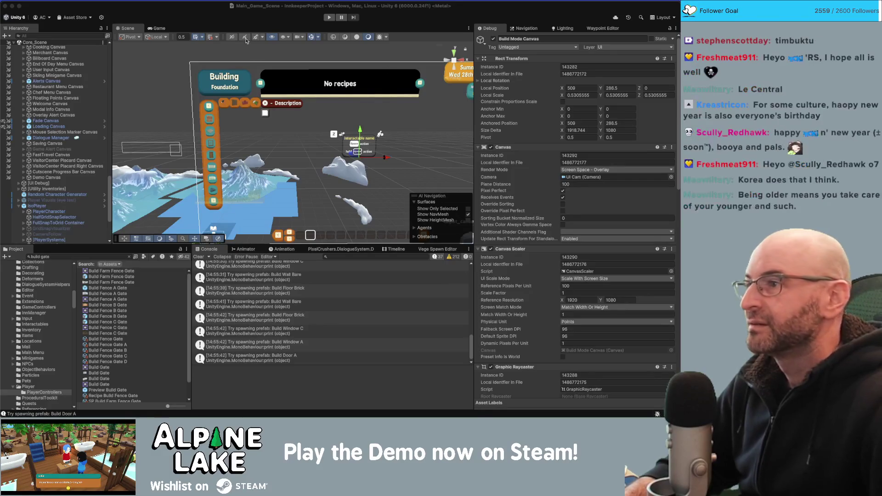
left_click(205, 21)
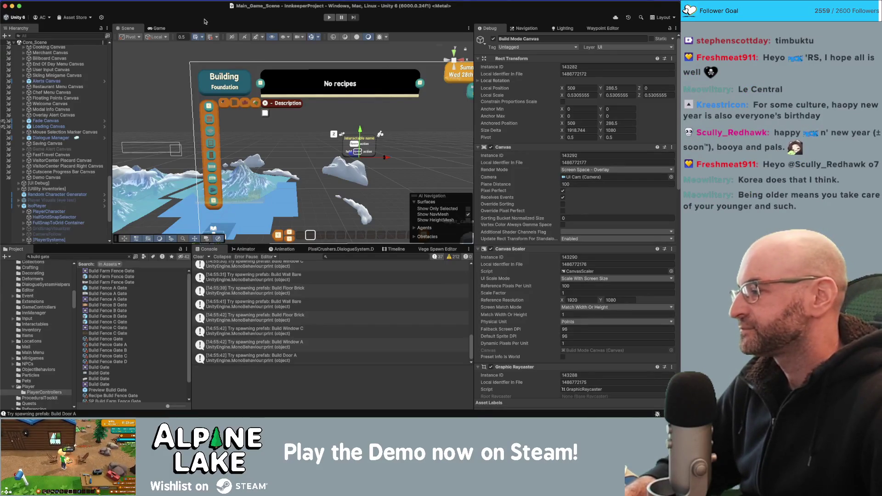
key("super+Tab")
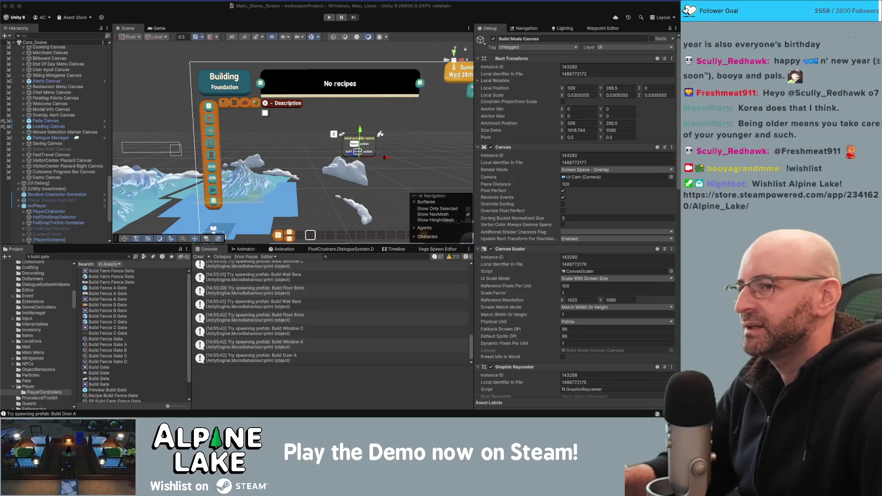
left_click(244, 115)
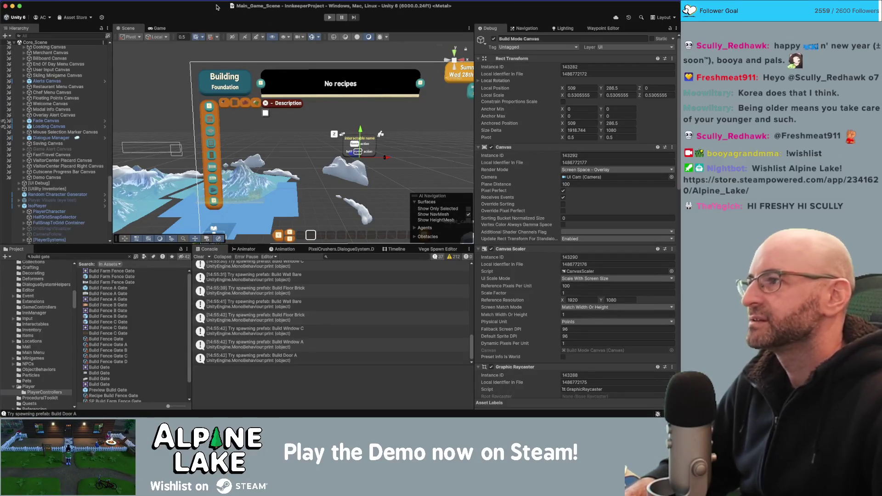
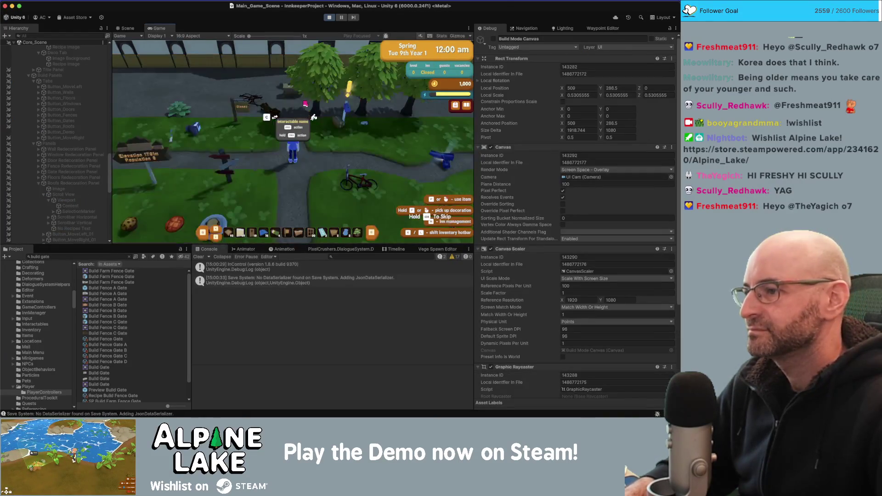
Collapse the GUI Controller, Graphic Raycaster and Canvas Group panels on Build Mode Canvas to reach Build Mode Menu Manager
scroll(497, 230, "down", 3)
scroll(497, 230, "down", 10)
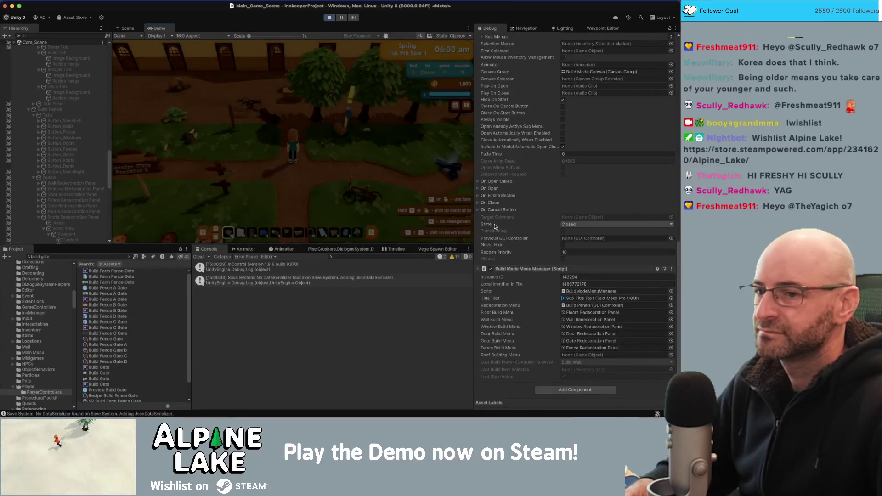
scroll(487, 193, "up", 6)
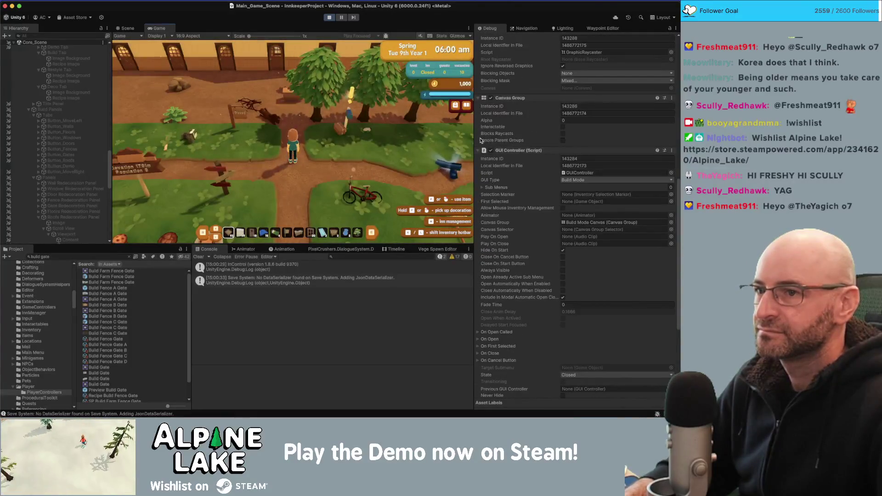
left_click(478, 150)
scroll(478, 133, "up", 5)
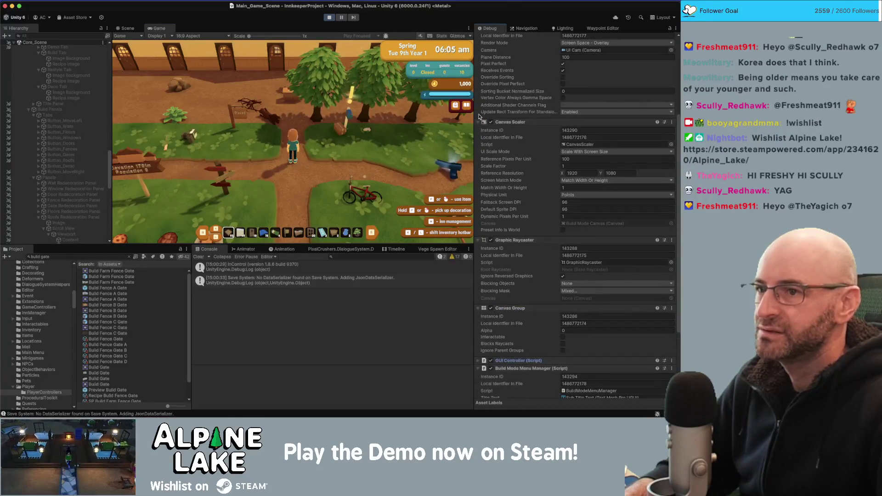
scroll(479, 122, "up", 2)
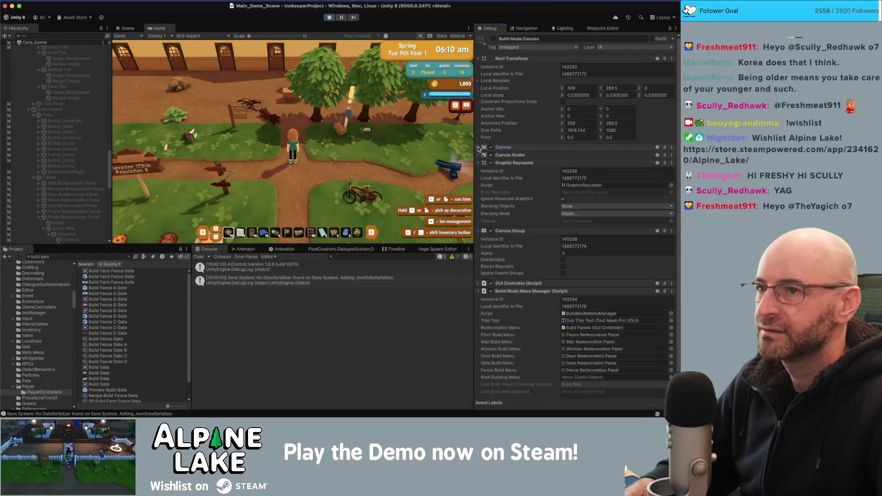
left_click(480, 163)
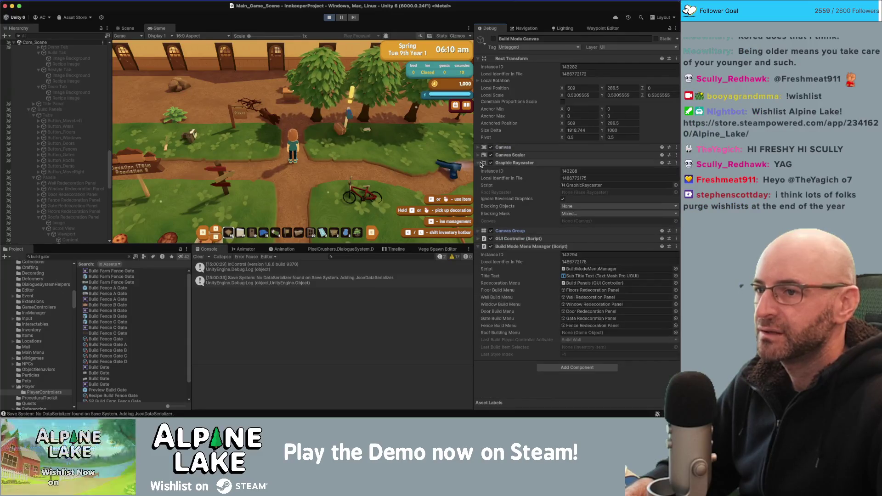
left_click(480, 170)
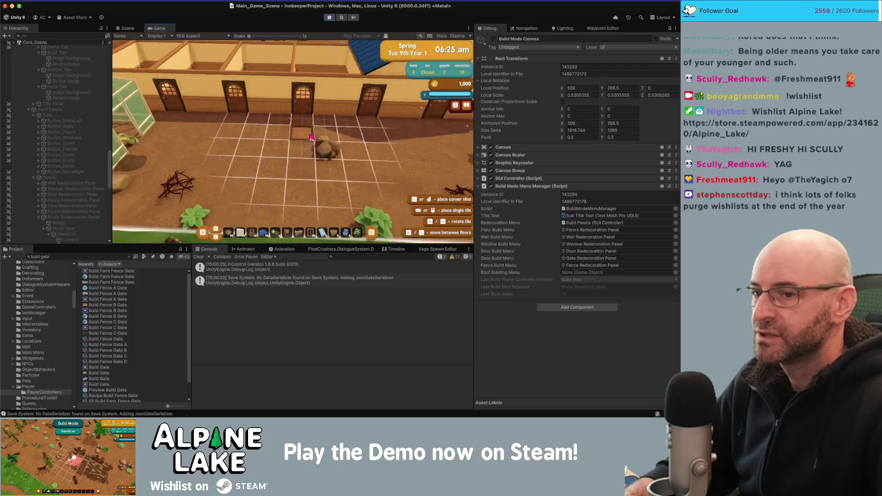
Enter the game's build mode and start placing the Build Floor Brick piece
key("b")
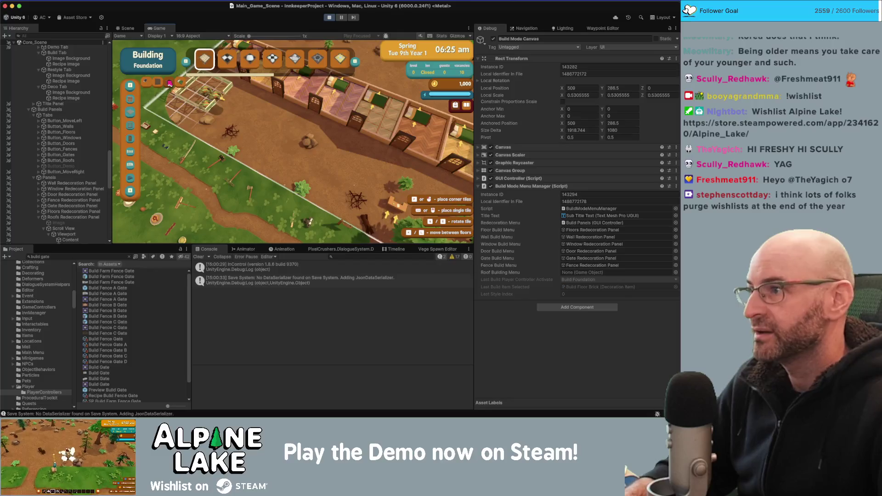
key("Tab")
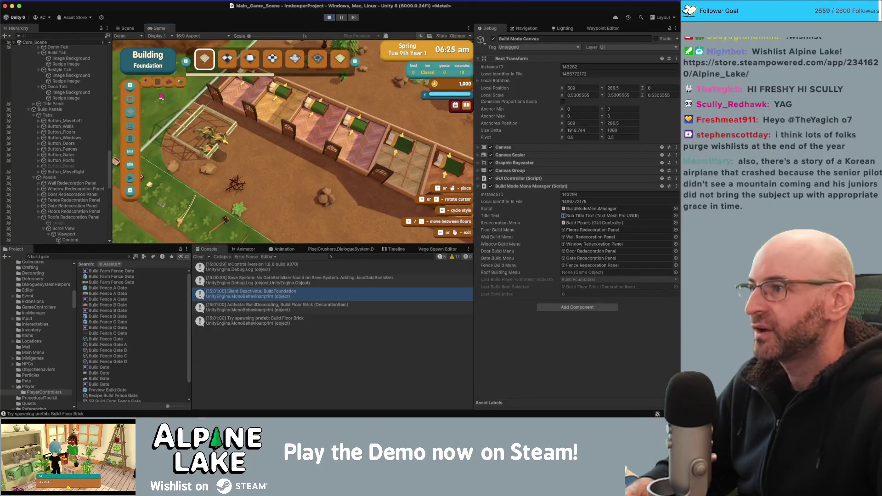
left_click(156, 85)
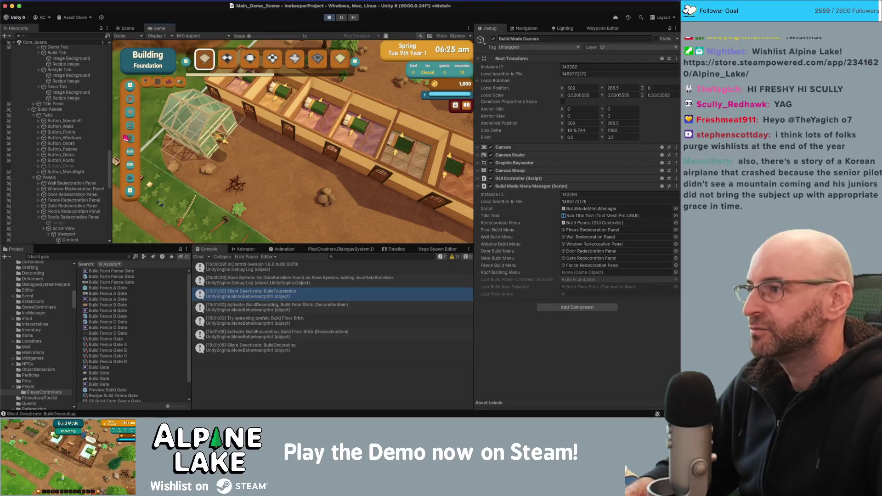
Switch the build category to Windows, pick a window, and inspect the resulting out-of-range error
left_click(131, 126)
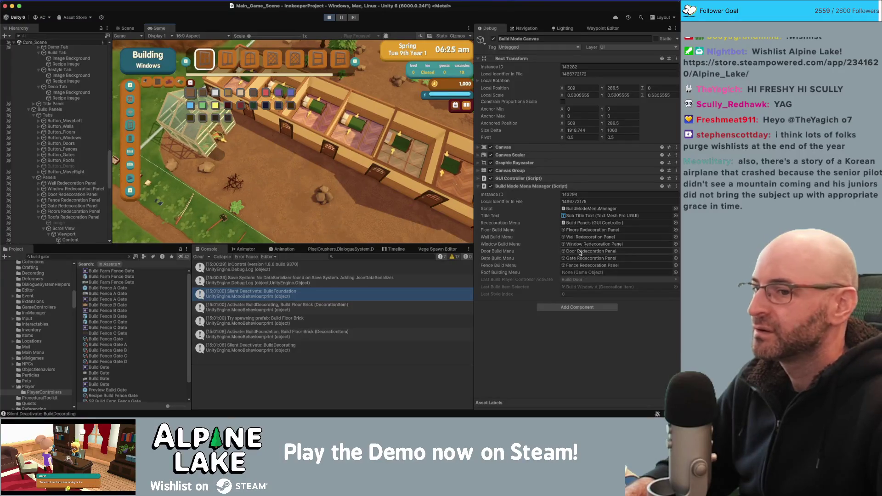
left_click(171, 85)
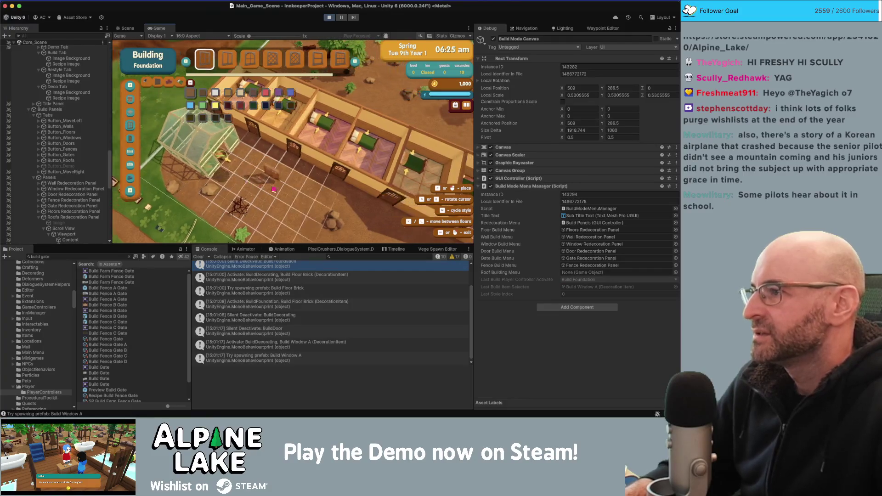
left_click(156, 85)
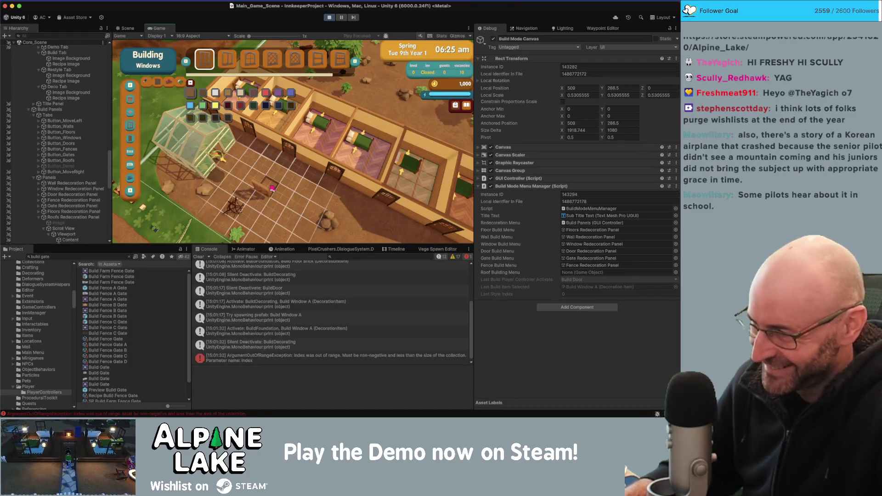
left_click(282, 358)
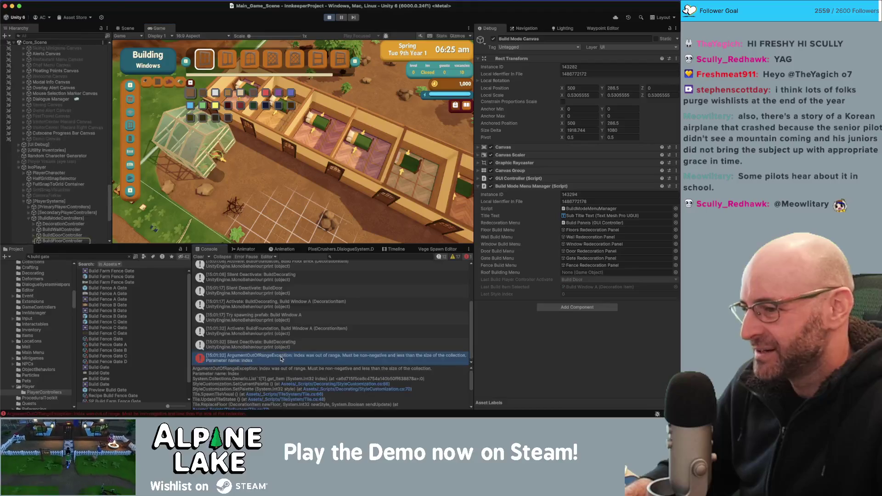
Open the erroring StyleCustomization line in the code editor, then return to the game and pick the fourth colour style
left_click(332, 384)
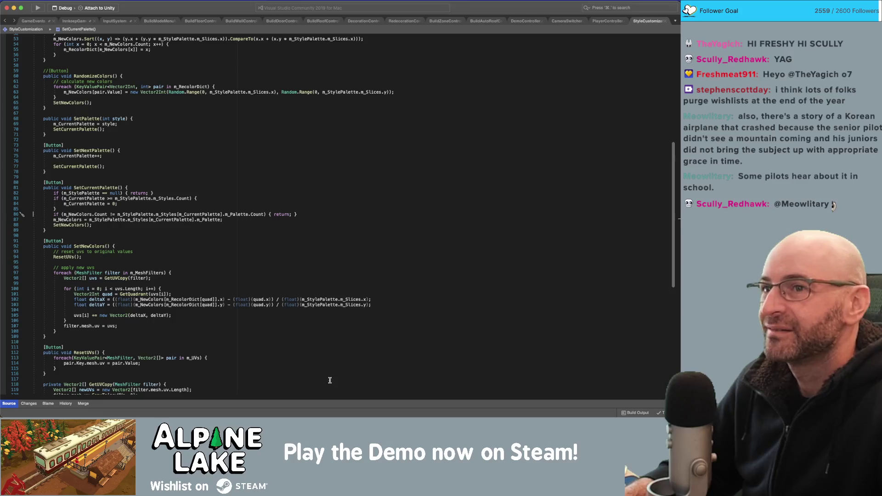
key("super+Tab")
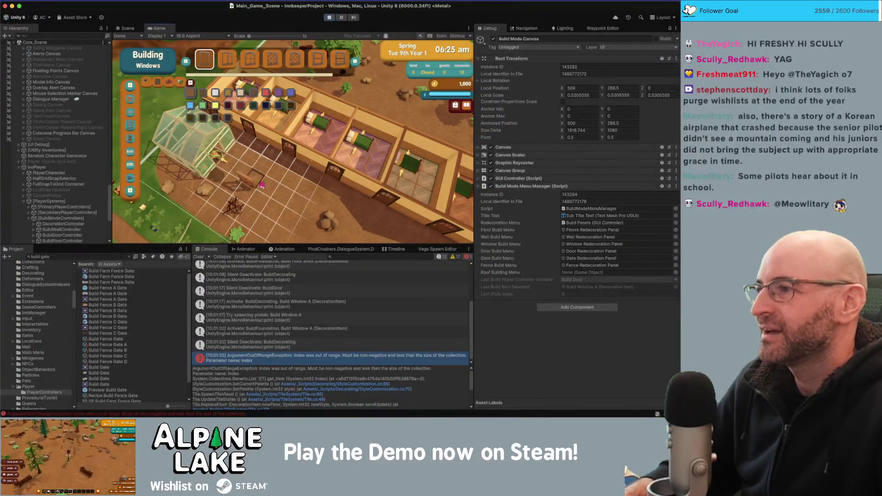
left_click(228, 92)
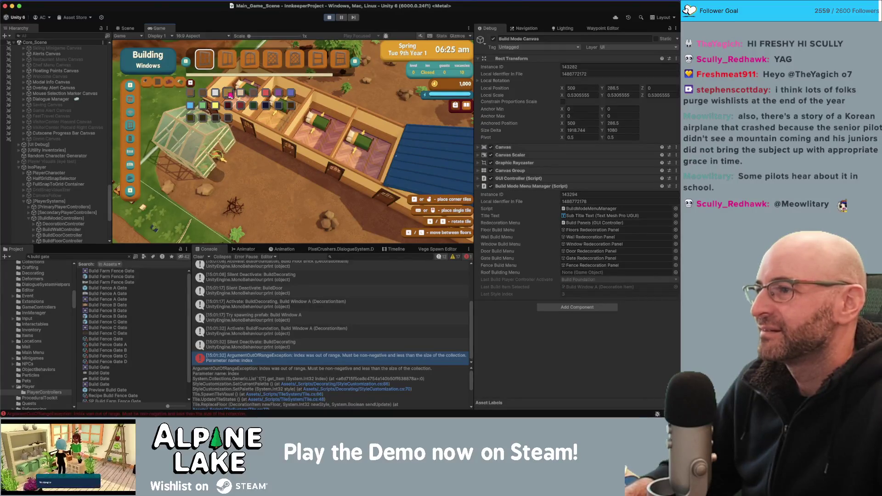
Try the dark green window colour, cycle to Walls then Foundation, and pick checkerboard then brick floor
left_click(253, 106)
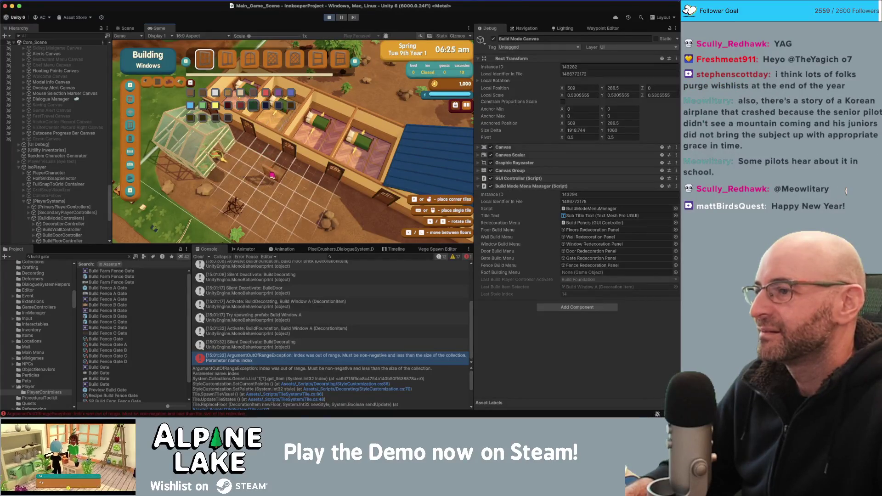
key("2")
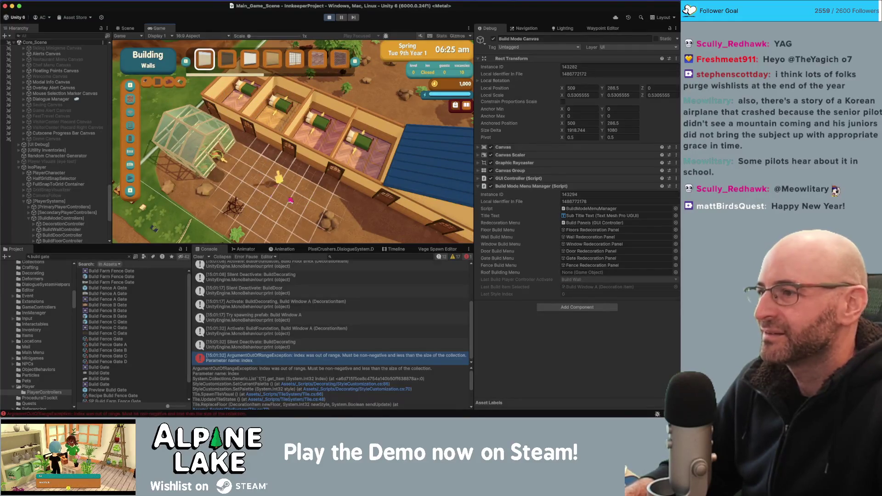
key("1")
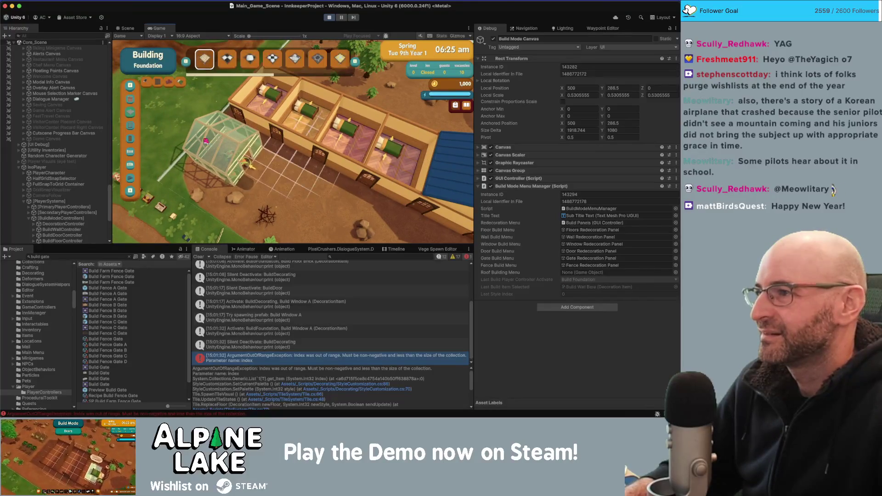
key("s")
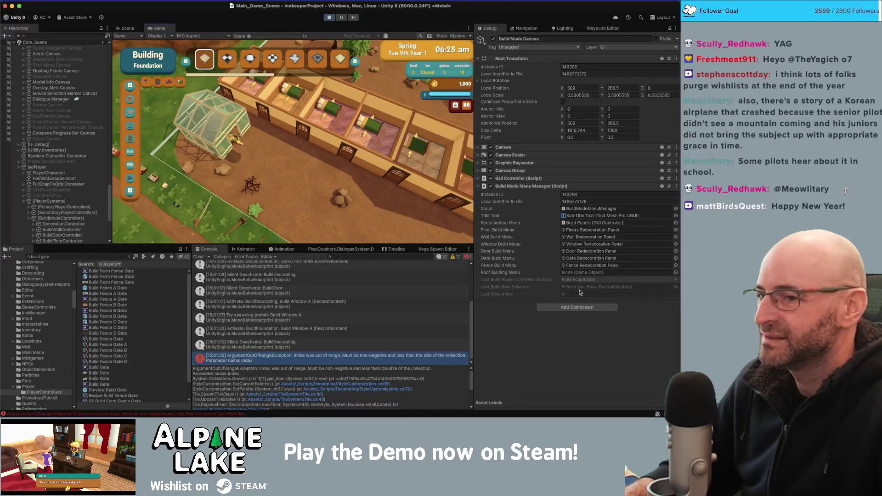
left_click(227, 59)
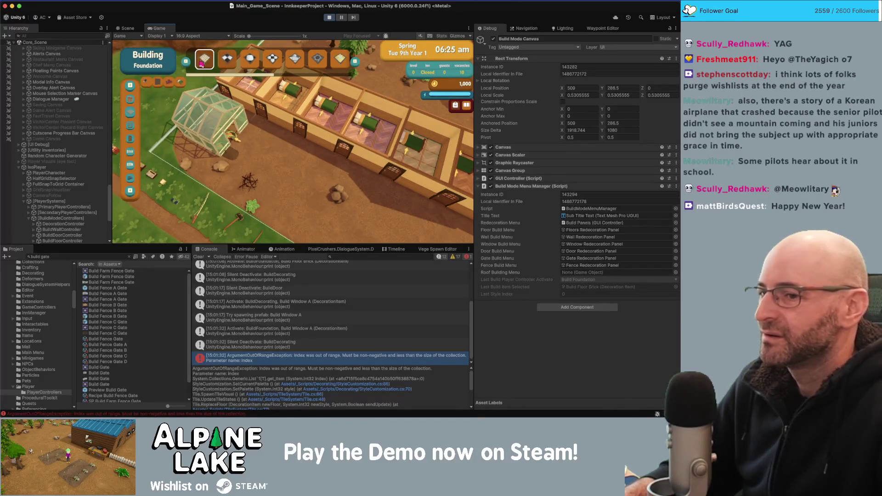
left_click(202, 62)
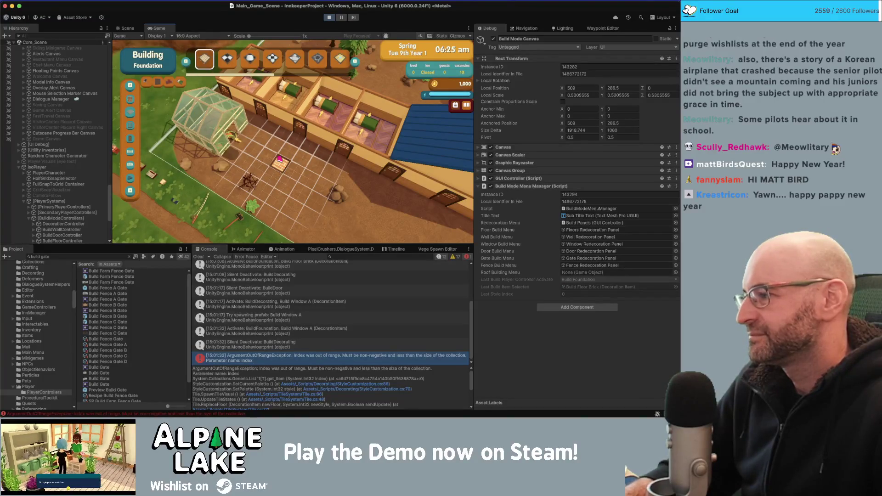
Place a brick floor tile on open ground near the building
key("s+d")
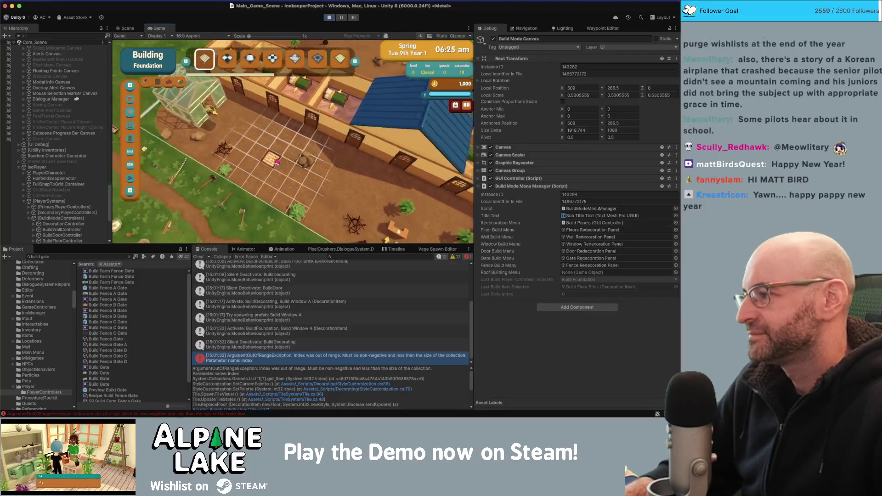
key("w")
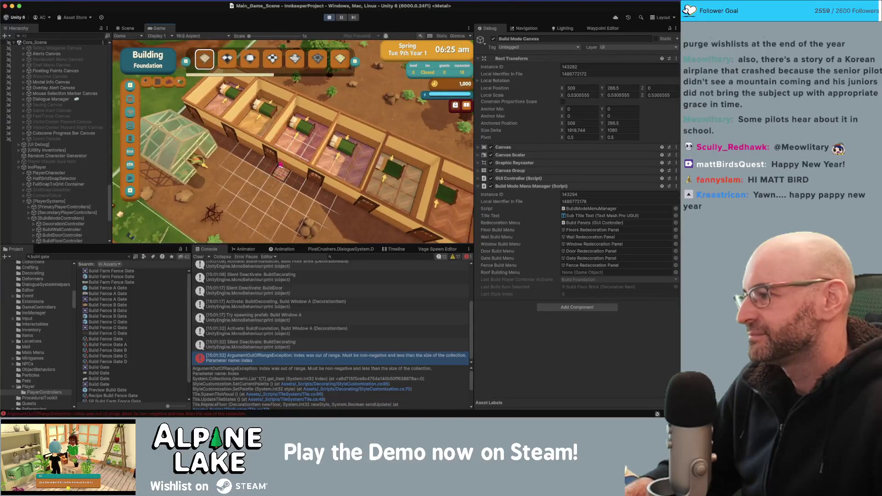
key("s+d")
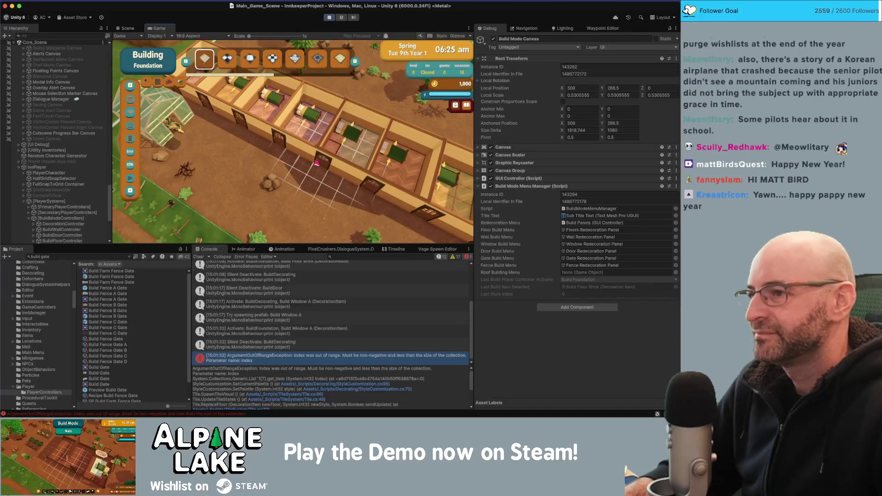
left_click(254, 183)
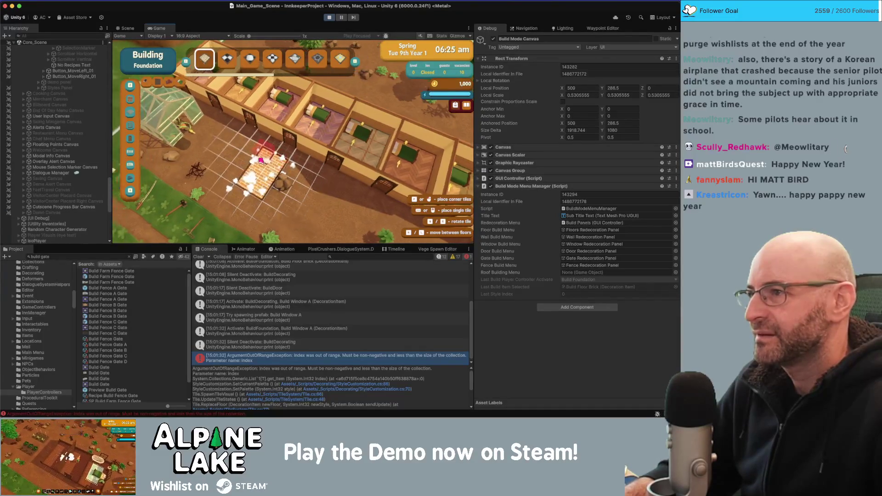
Toggle build mode off and on to confirm it reopens in Foundation, then place another brick tile
key("Escape")
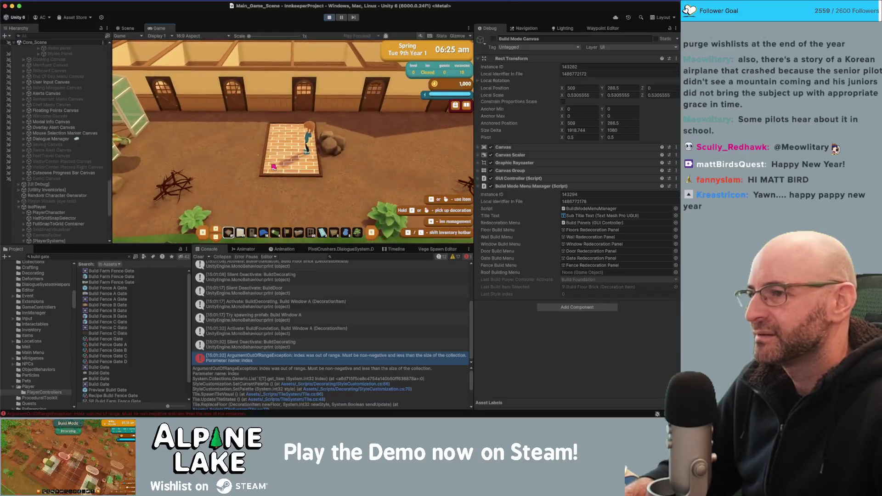
key("b")
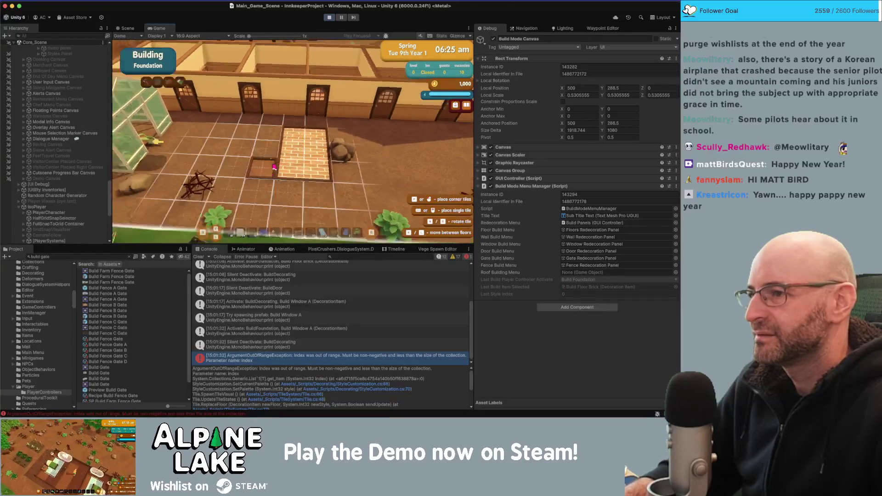
key("Escape")
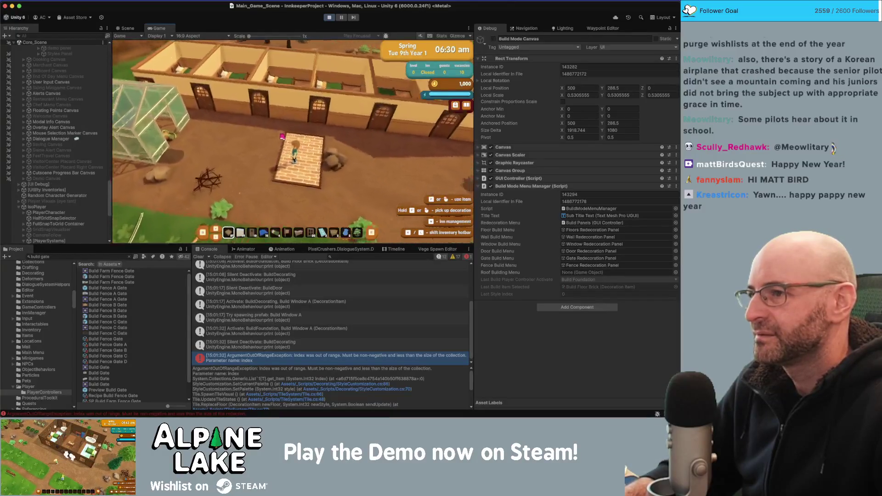
key("b")
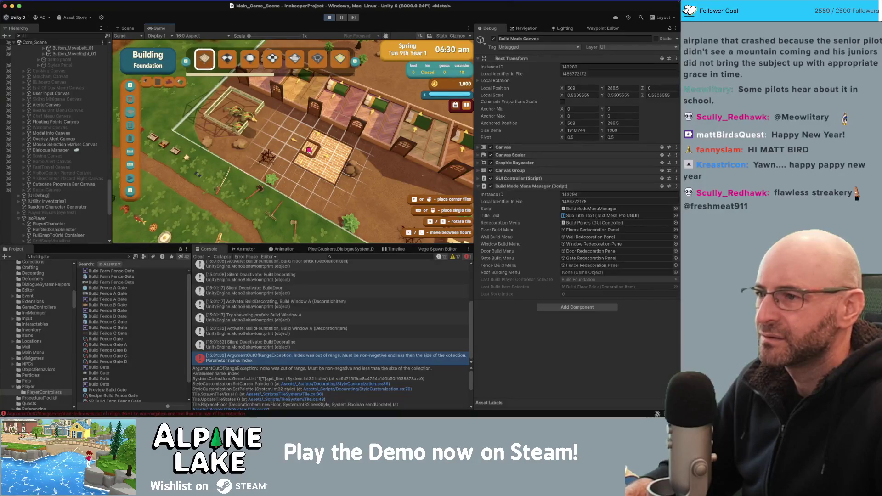
left_click(326, 156)
Leave build mode, walk the character off the brick floor, and switch the menu to Demolition
key("Escape")
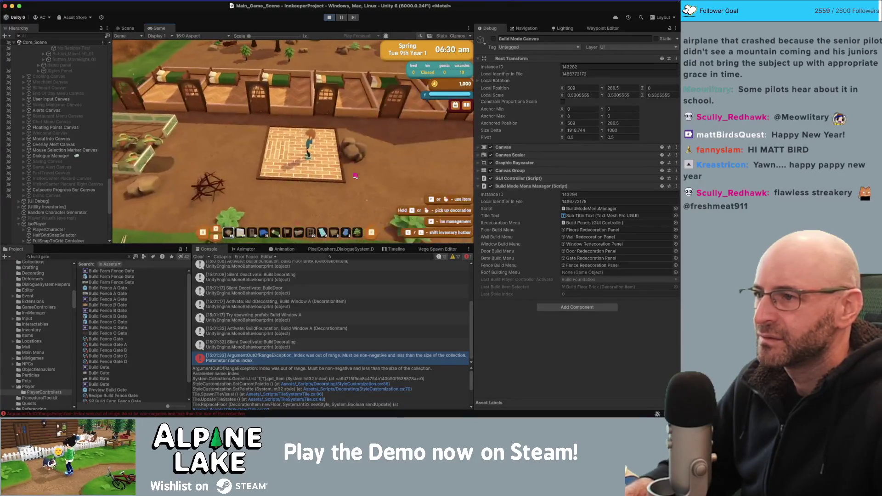
key("a")
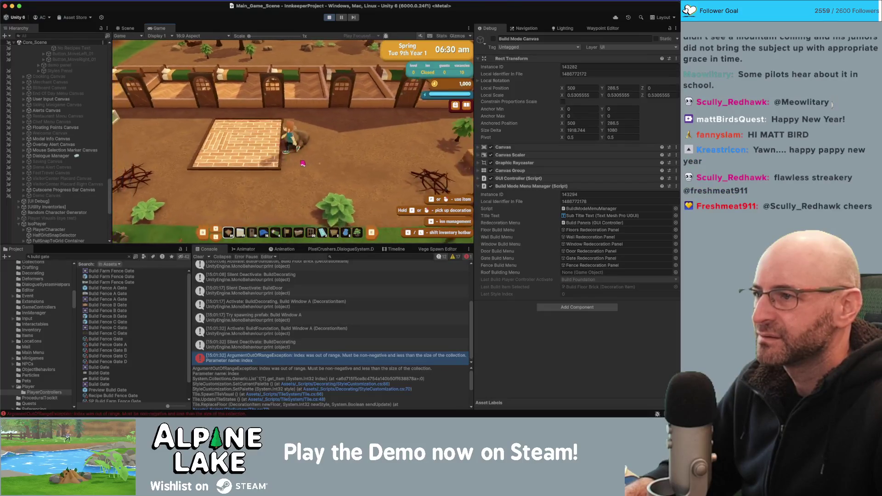
left_click(304, 161)
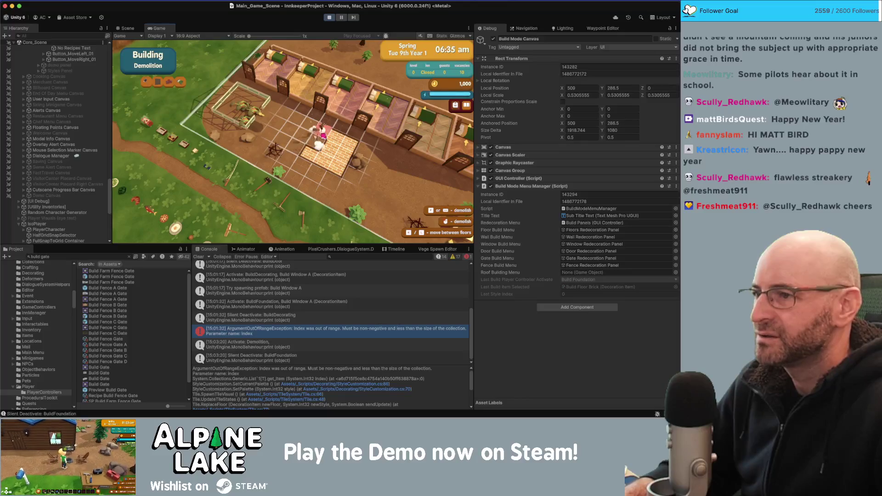
Demolish a brick floor tile, then return to Foundation floors with the Floor Checkerboard style
left_click(344, 147)
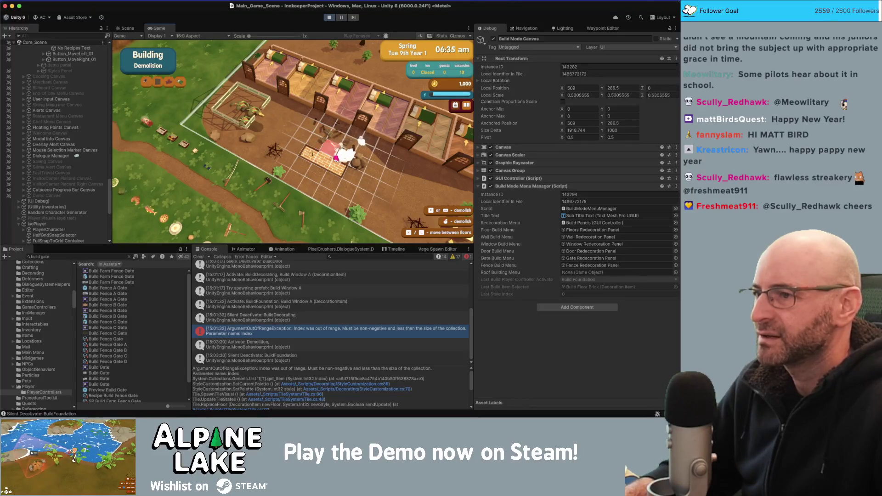
left_click(157, 83)
left_click(228, 59)
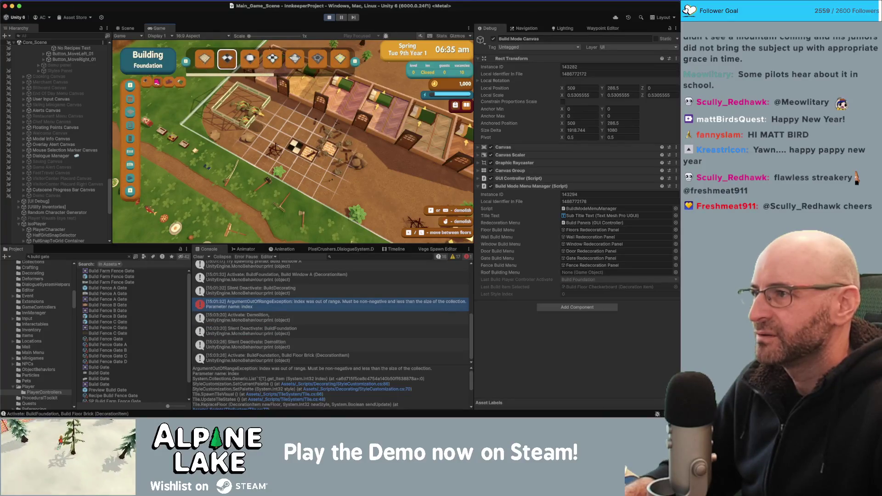
key("d")
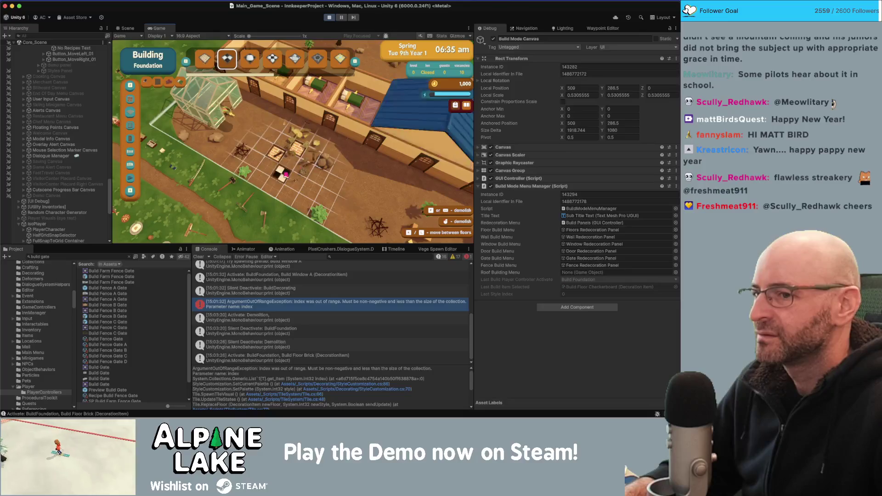
right_click(281, 163)
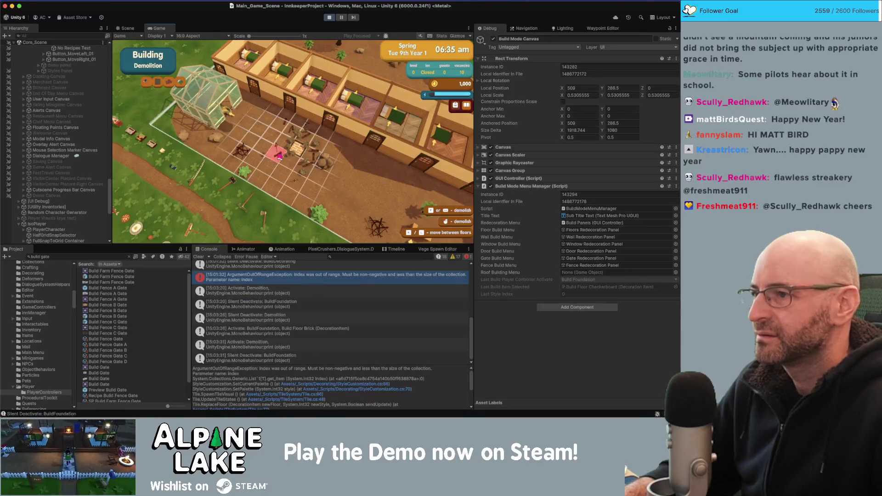
left_click(157, 82)
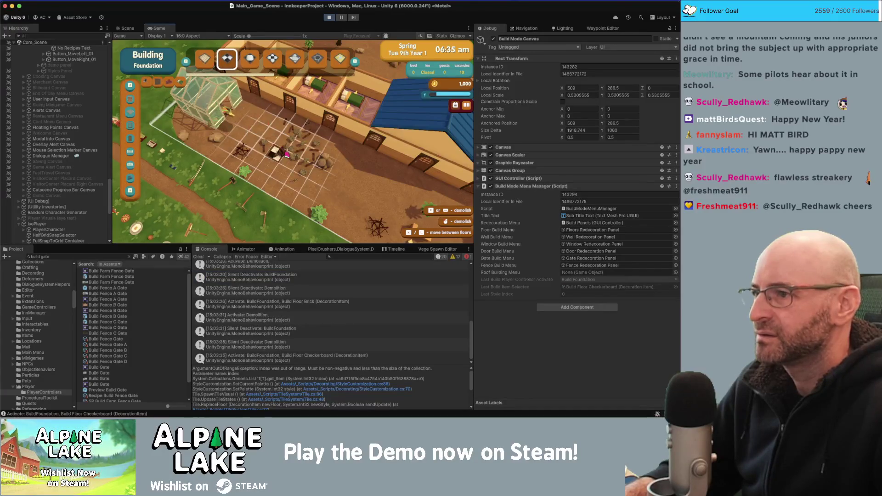
Close and reopen build mode several times to confirm it remembers Foundation
key("Escape")
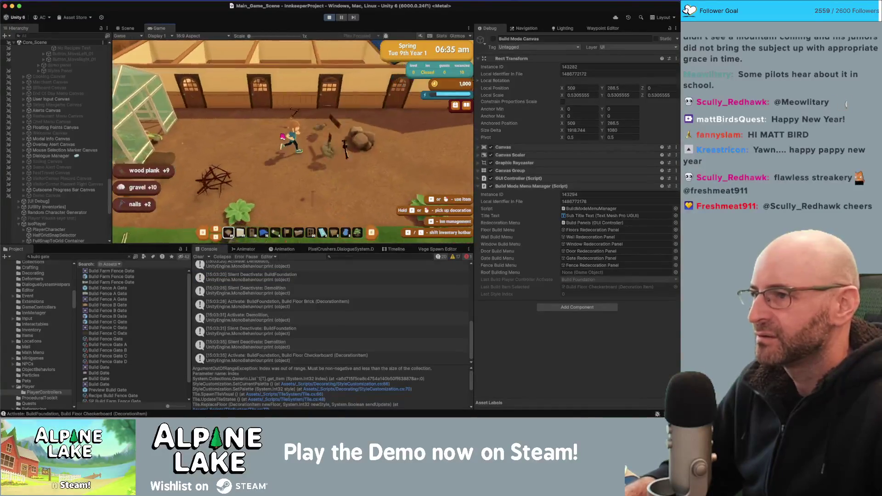
key("b")
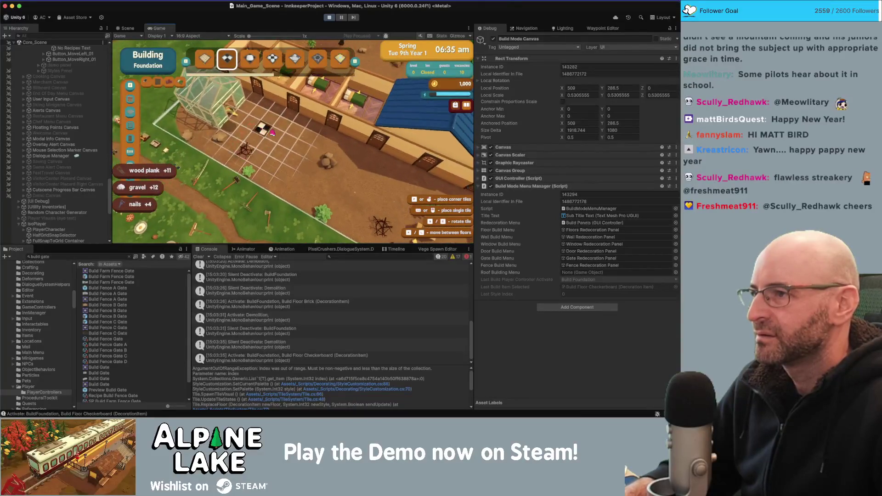
key("Escape")
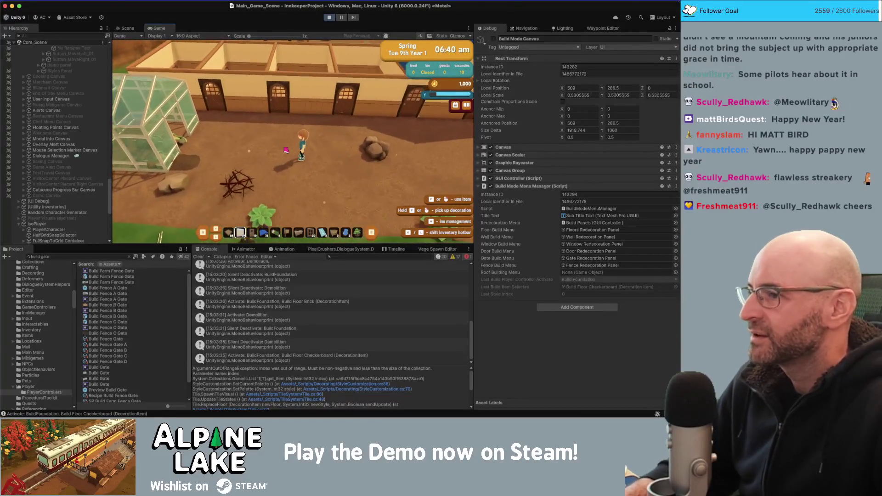
key("b")
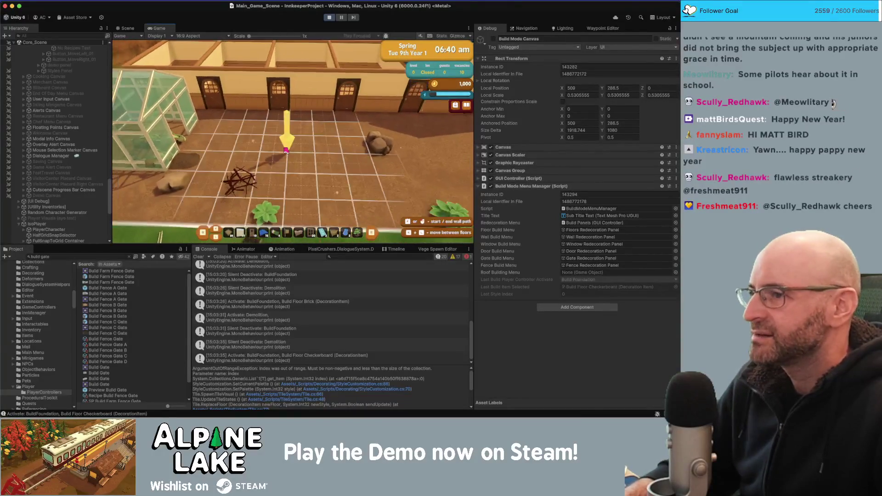
key("Escape")
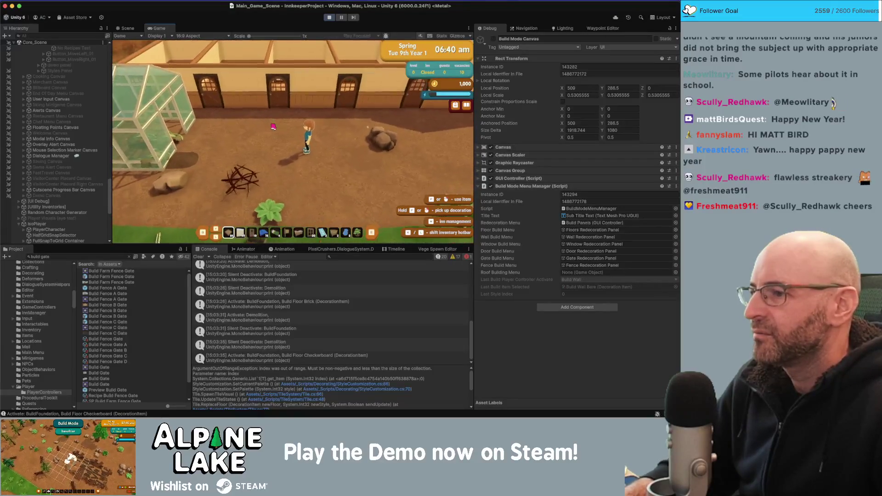
key("b")
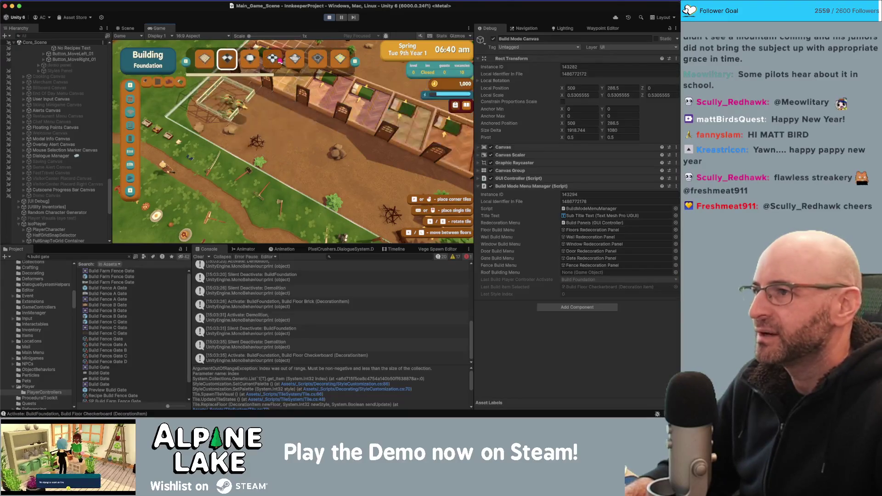
Place a patch of hexagon floor tiles, try brick and checkerboard styles, then stop and restart play mode
scroll(280, 59, "down", 2)
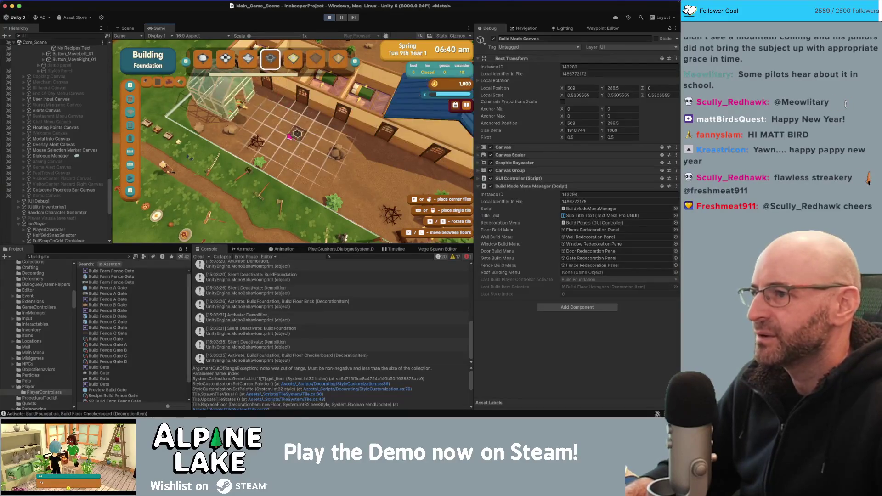
left_click_drag(299, 152, 319, 129)
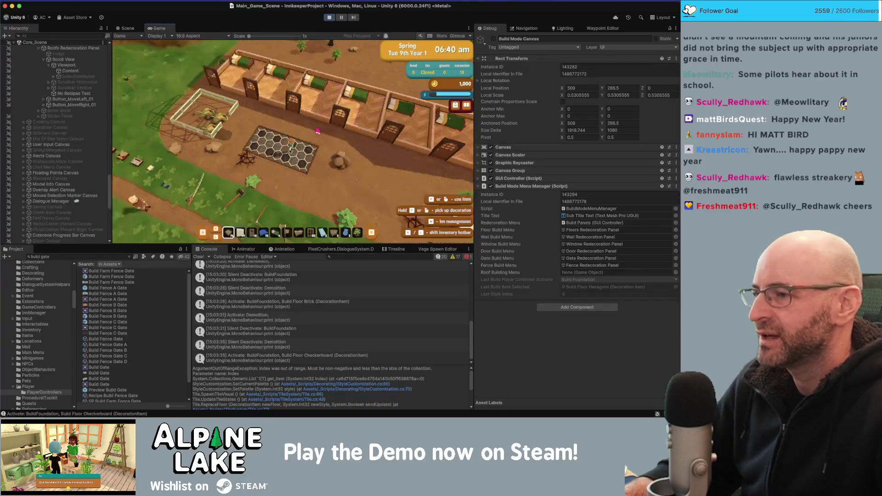
scroll(334, 150, "up", 4)
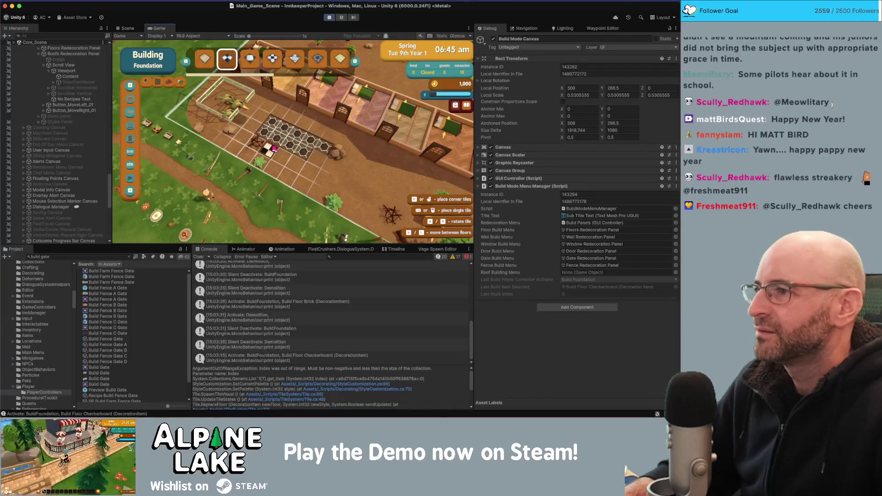
left_click(211, 59)
left_click(221, 59)
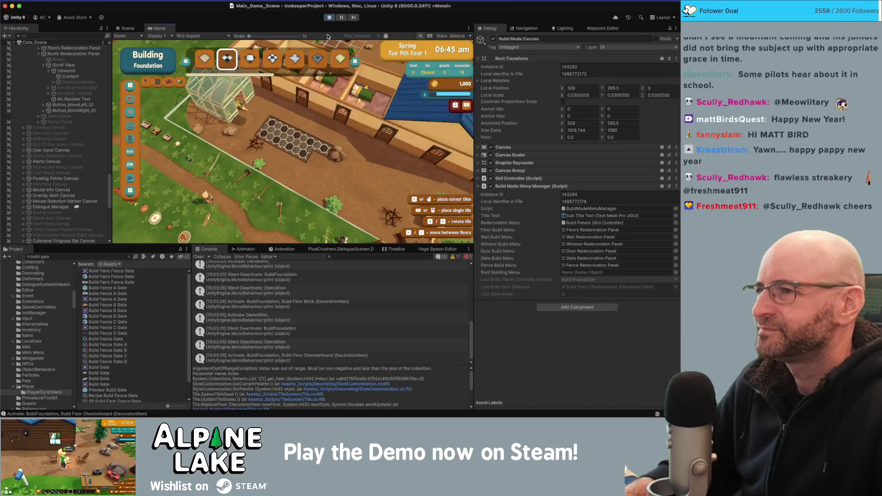
left_click(328, 18)
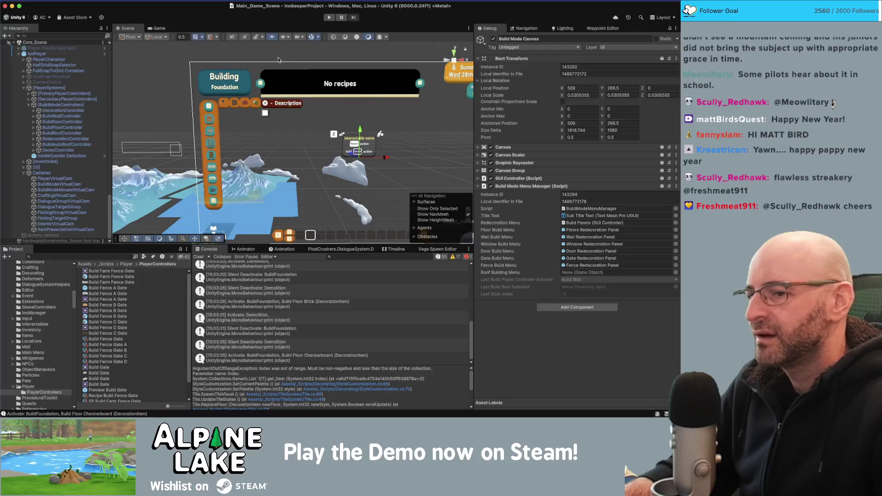
left_click(329, 18)
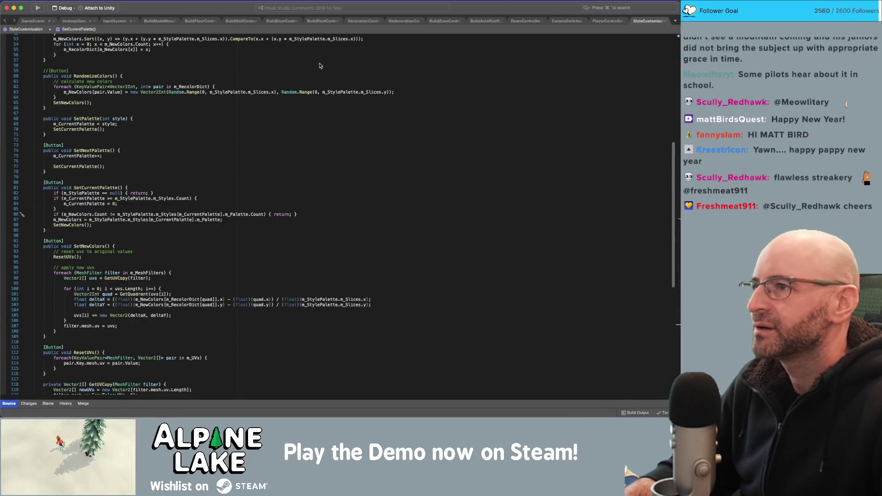
Review the BuildModeMenuManager script's fields from the top of the class, then return to Unity
left_click(310, 60)
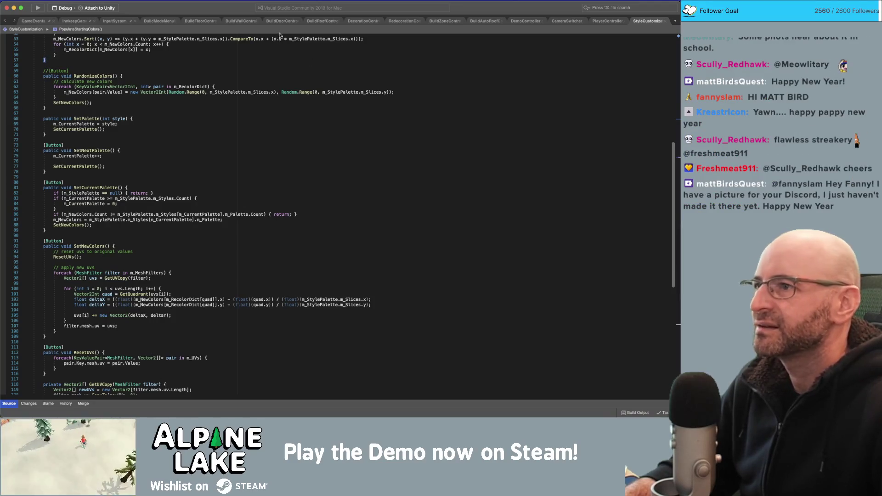
left_click(193, 24)
left_click(162, 23)
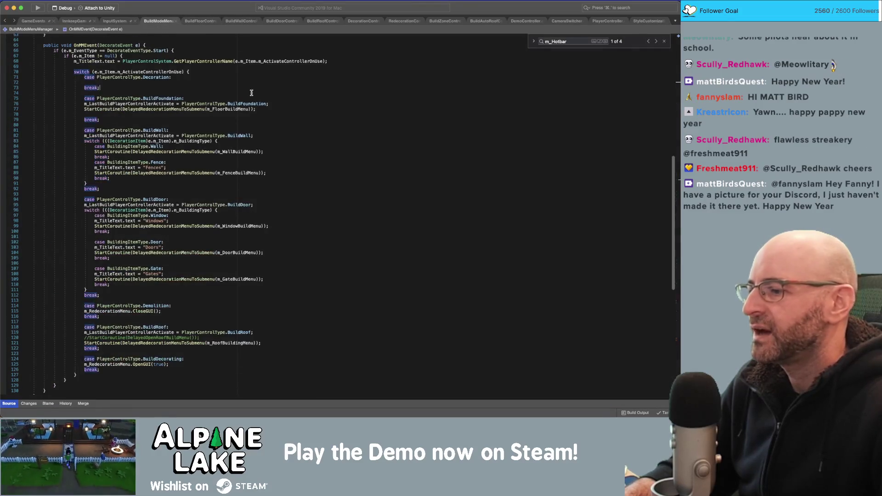
scroll(252, 92, "up", 10)
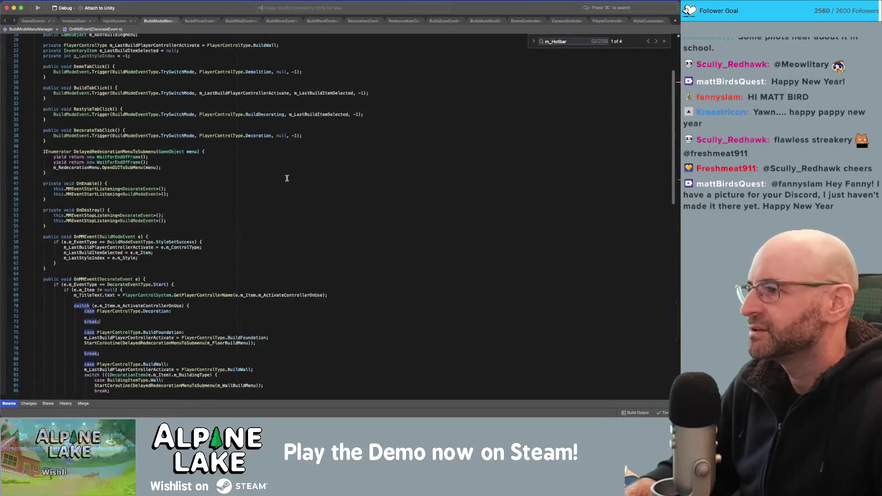
scroll(287, 178, "up", 2)
scroll(284, 179, "up", 4)
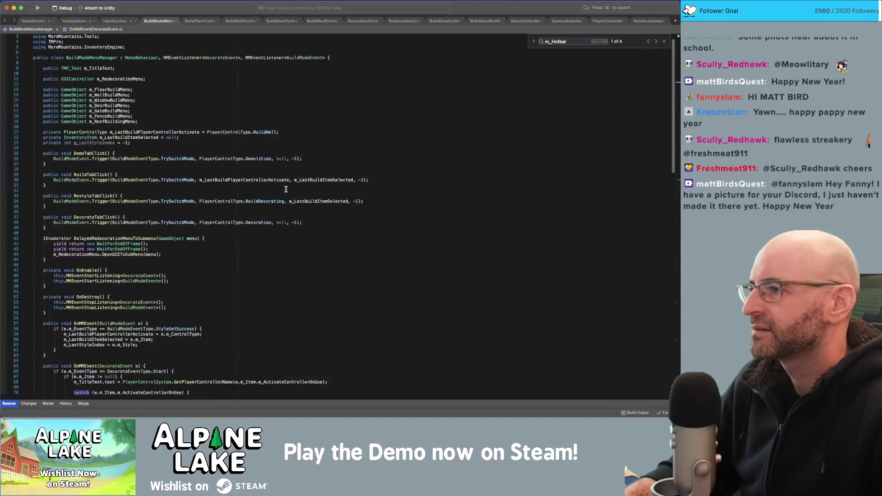
left_click(294, 117)
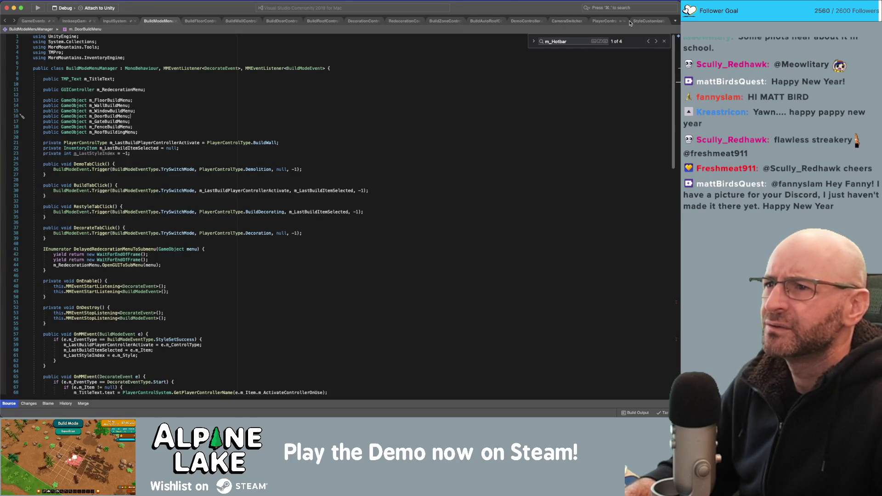
left_click(330, 74)
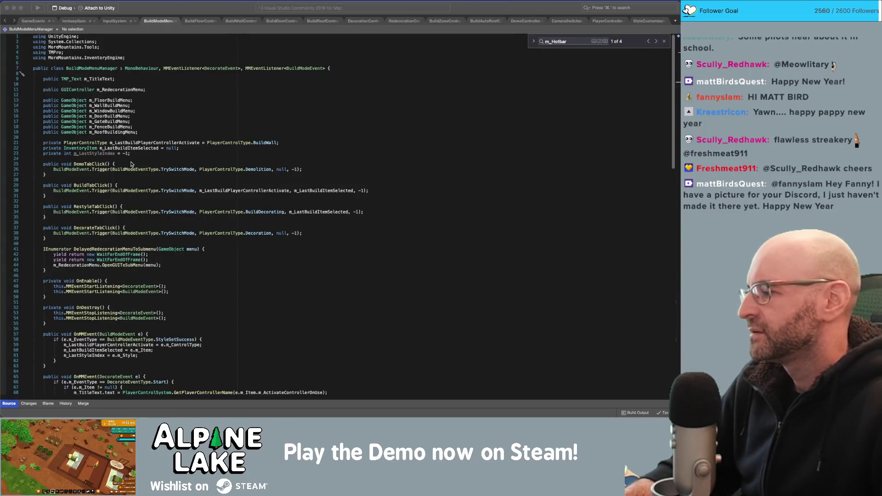
key("super+Tab")
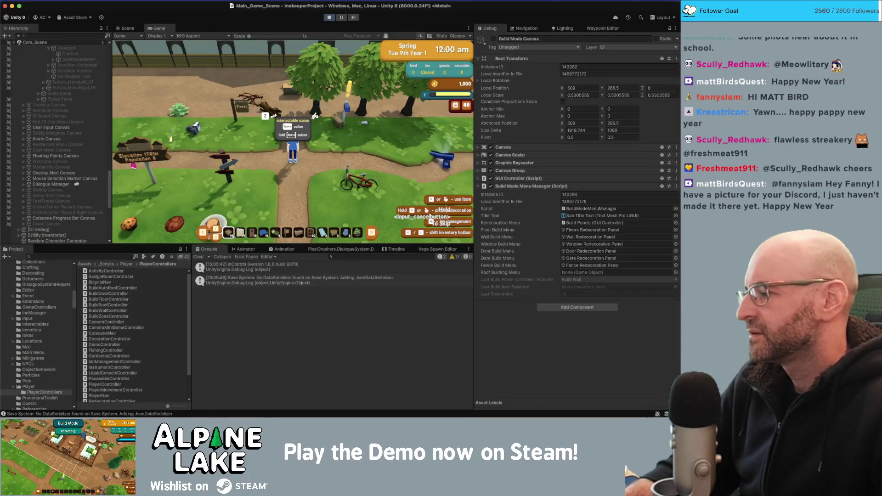
Stop play mode, inspect the Roofs Redecoration Panel, and bring the BuildModeMenuManager code to the front
left_click(333, 19)
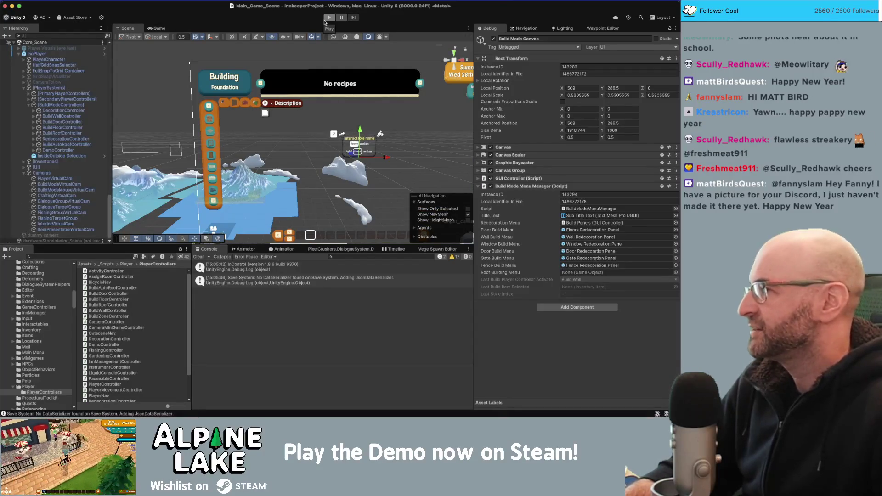
left_click(340, 84)
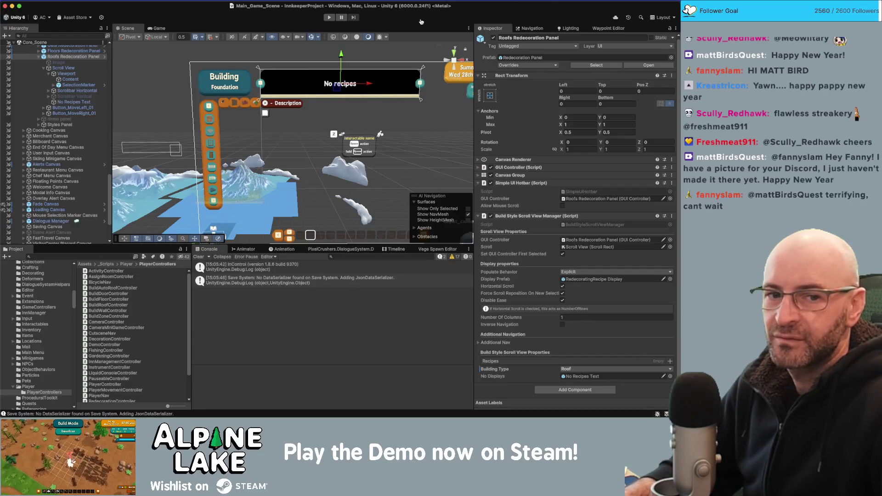
key("super+Tab")
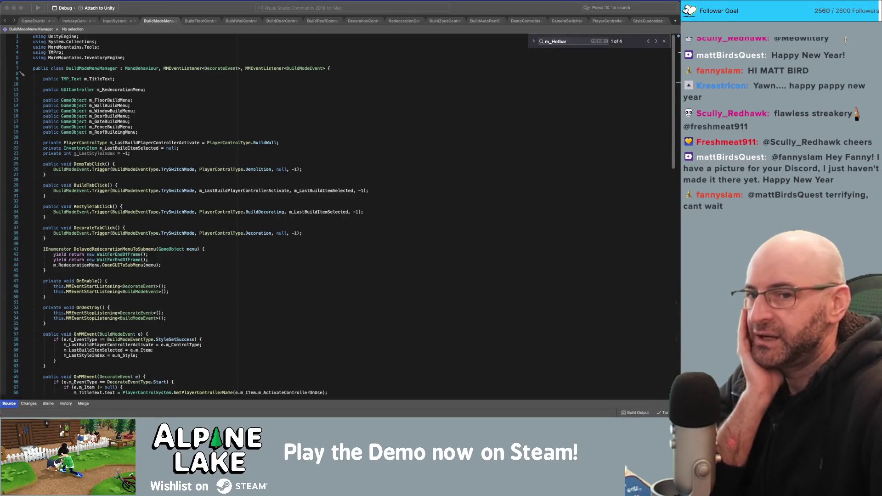
Return to Unity after its reload and expand Core_Scene in the Hierarchy
key("super+Tab")
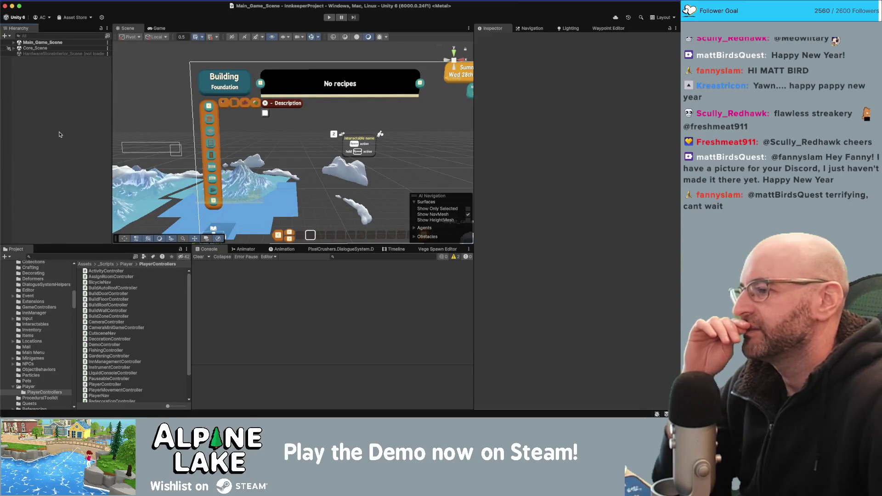
left_click(14, 48)
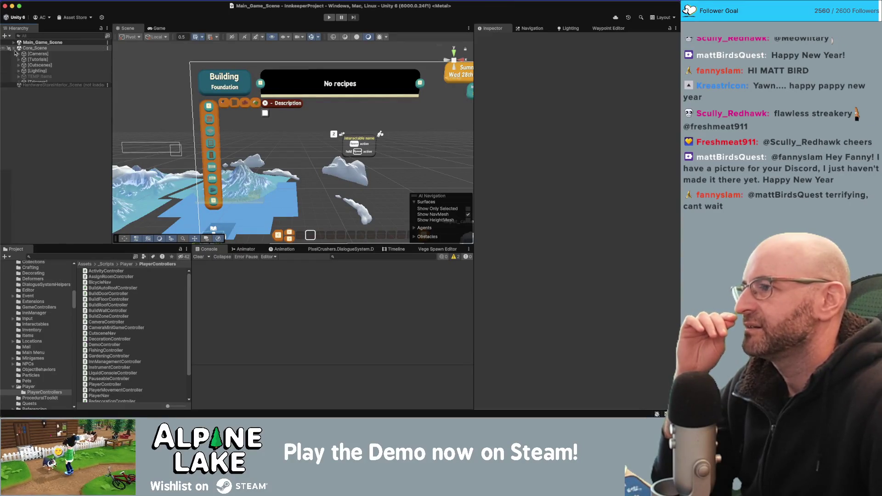
Expand the [UI] group and Build Mode Canvas hierarchy down to Title Panel and Build Tabs
left_click(18, 127)
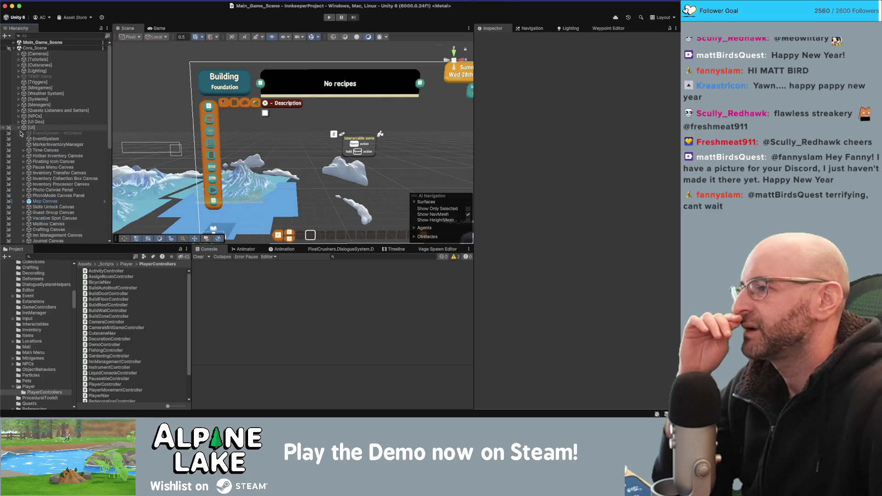
scroll(30, 206, "down", 3)
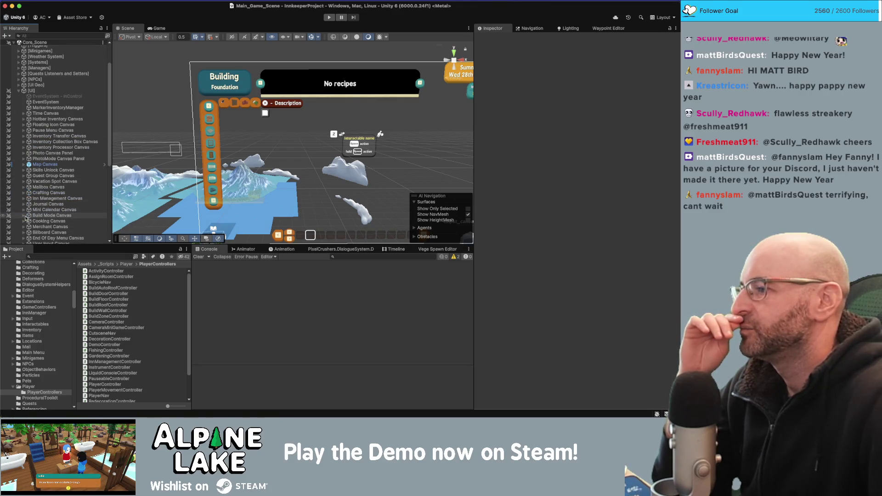
left_click(27, 215)
left_click(23, 216)
scroll(26, 218, "down", 1)
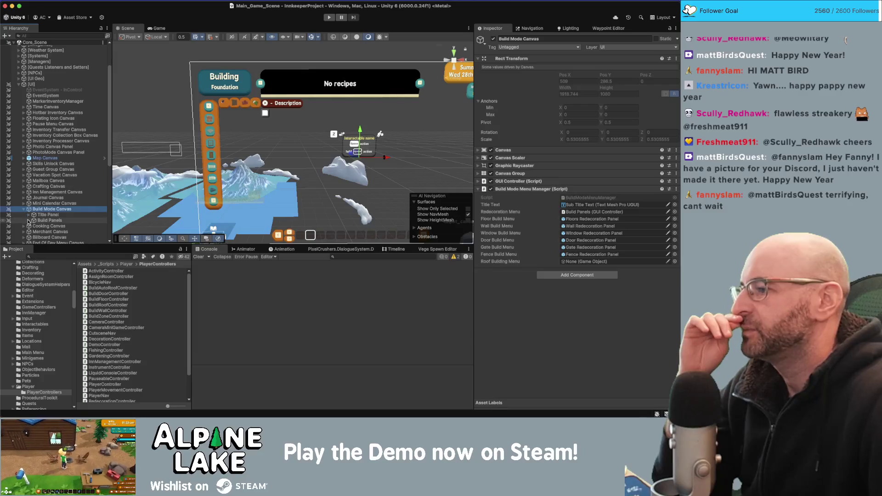
left_click(28, 221)
scroll(28, 207, "down", 6)
left_click(34, 152)
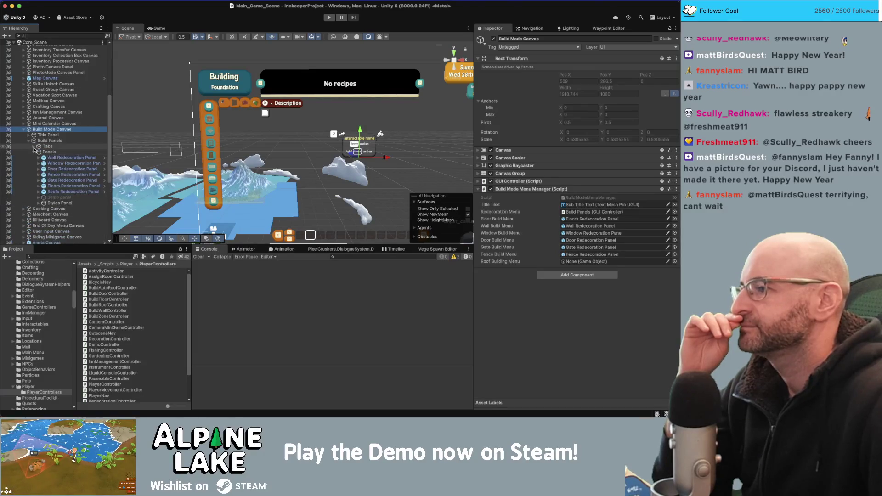
left_click(34, 146)
left_click(29, 135)
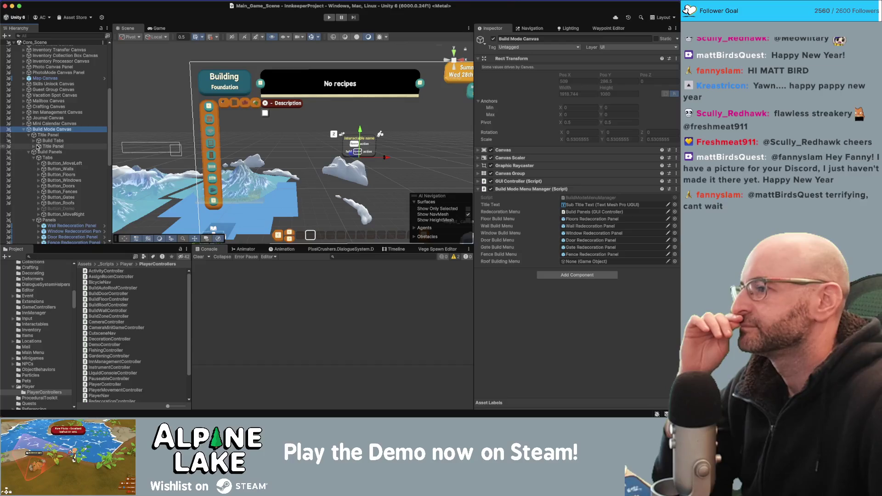
left_click(33, 141)
left_click(34, 169)
Move Build Tabs inside the Title Panel below the subtitle and adjust the panel heights
left_click_drag(50, 140, 50, 173)
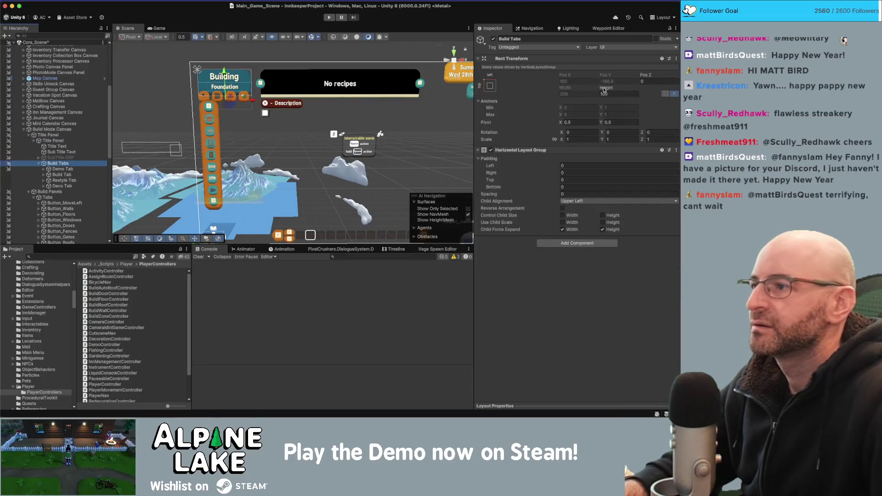
left_click_drag(606, 87, 675, 89)
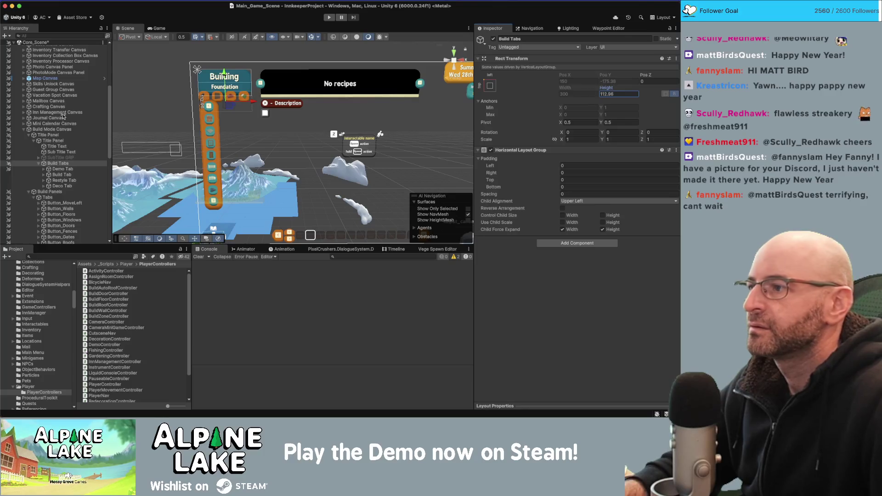
left_click(53, 141)
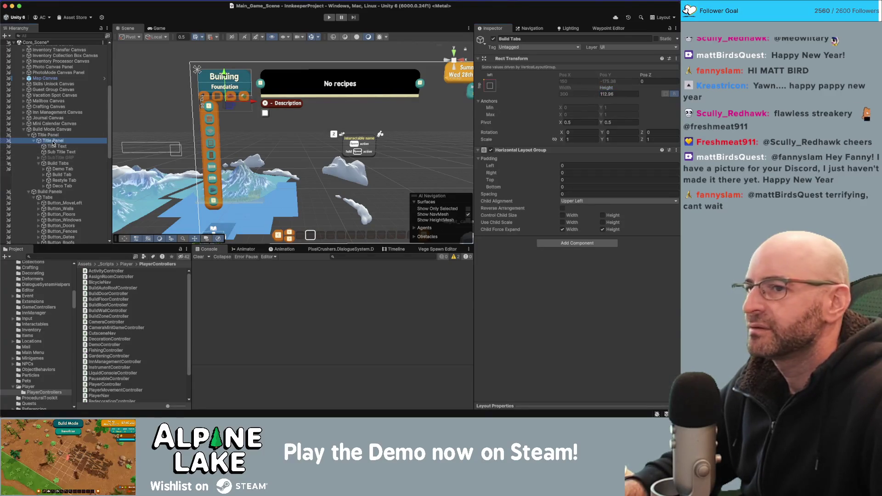
left_click_drag(624, 81, 684, 82)
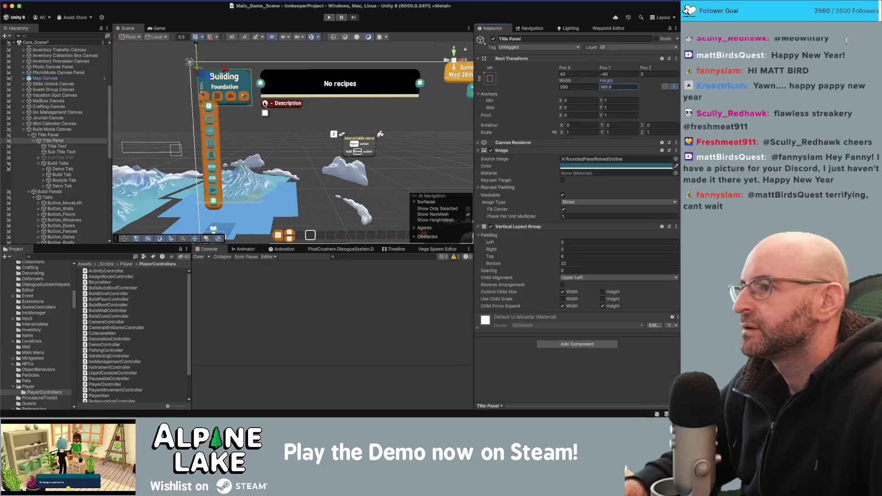
Set the Title Panel position to X 20, Y -20
left_click(569, 71)
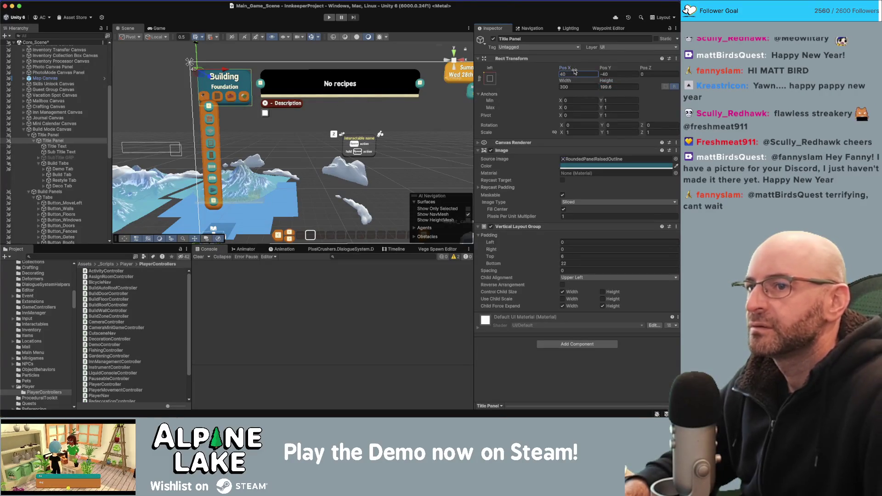
type("20")
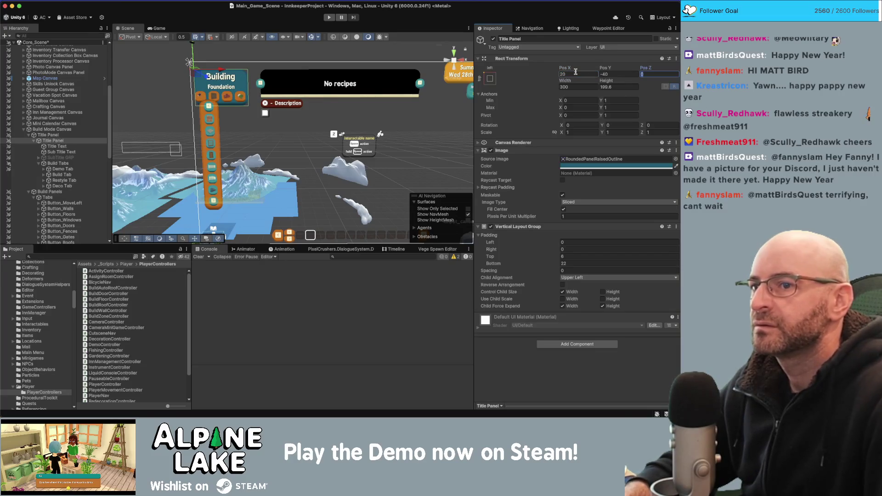
key("Tab")
type("-20")
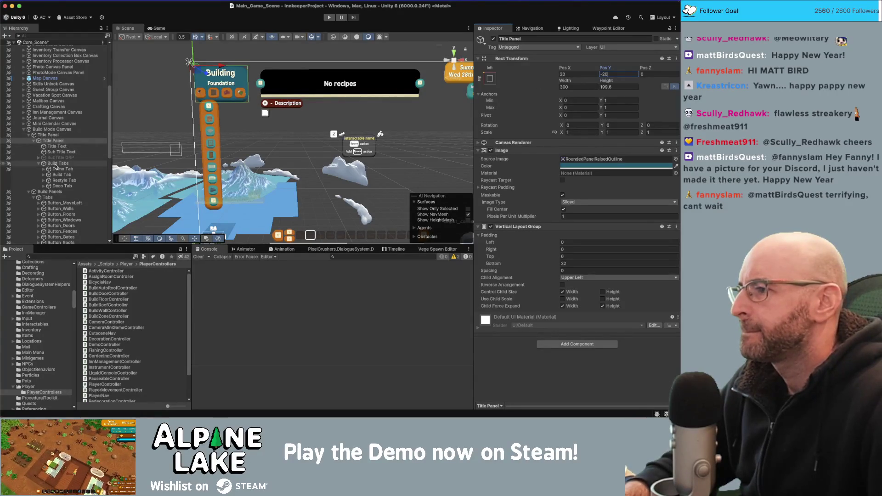
Untick Child Force Expand Width on Build Tabs, centre them with Middle Center, and shrink the row
left_click(57, 163)
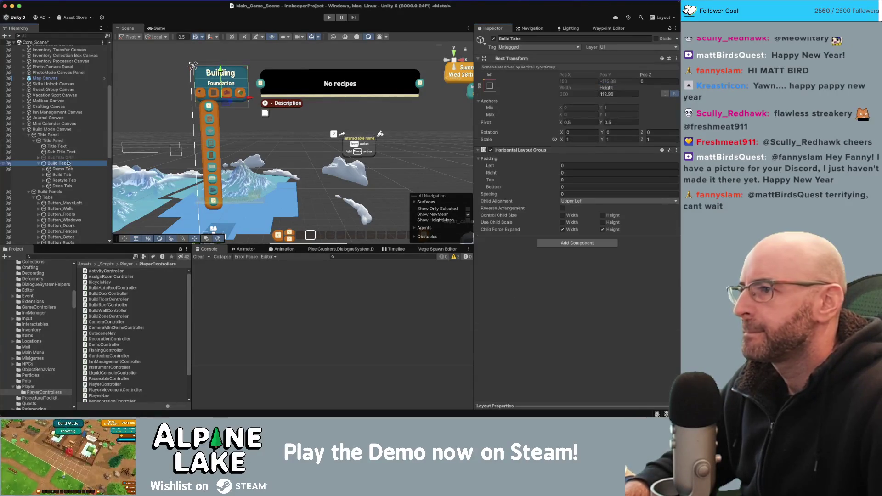
left_click(568, 230)
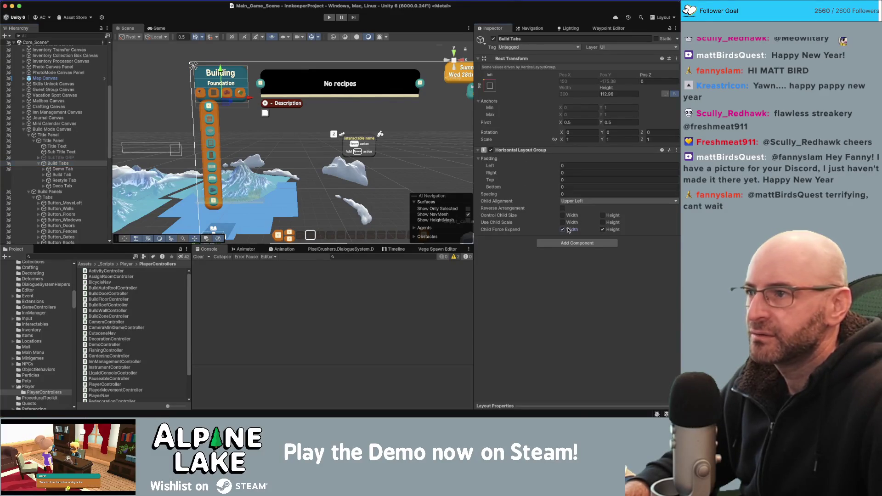
left_click(571, 201)
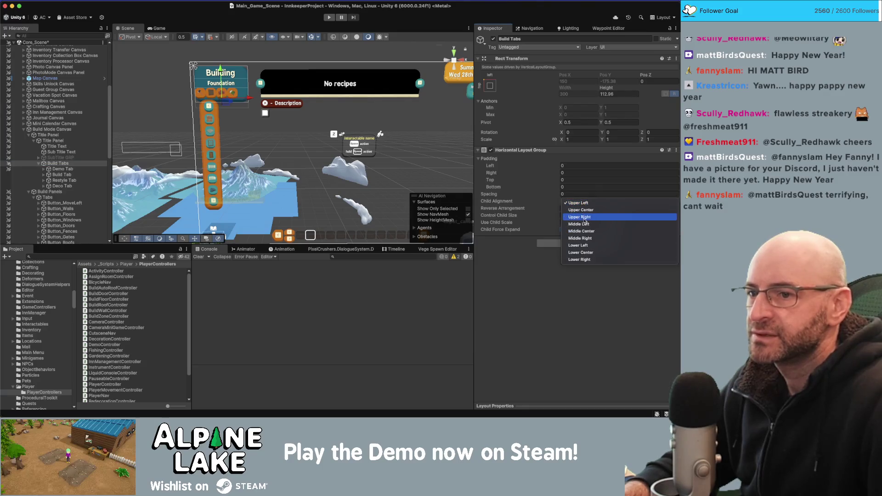
key("Escape")
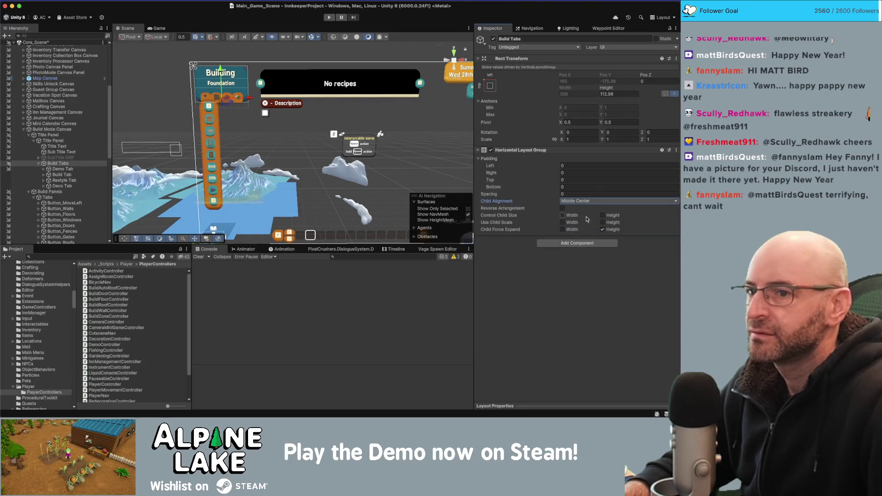
left_click_drag(605, 87, 574, 97)
left_click_drag(553, 103, 529, 107)
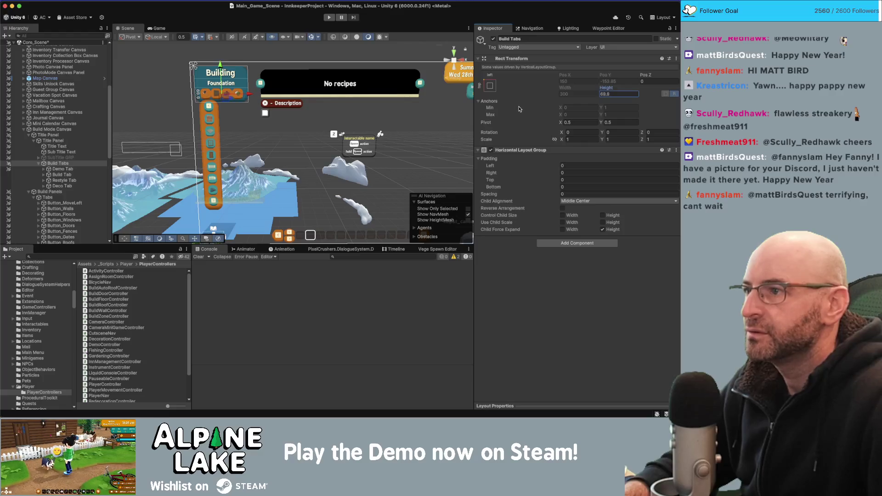
Stretch the Title Panel taller, to about 219 units, so the tabs fit
left_click(53, 140)
left_click_drag(606, 80, 634, 80)
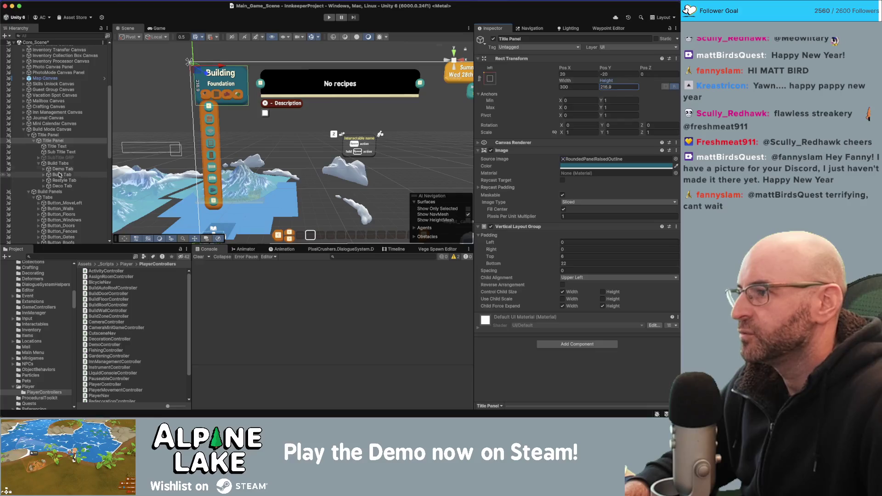
left_click(59, 164)
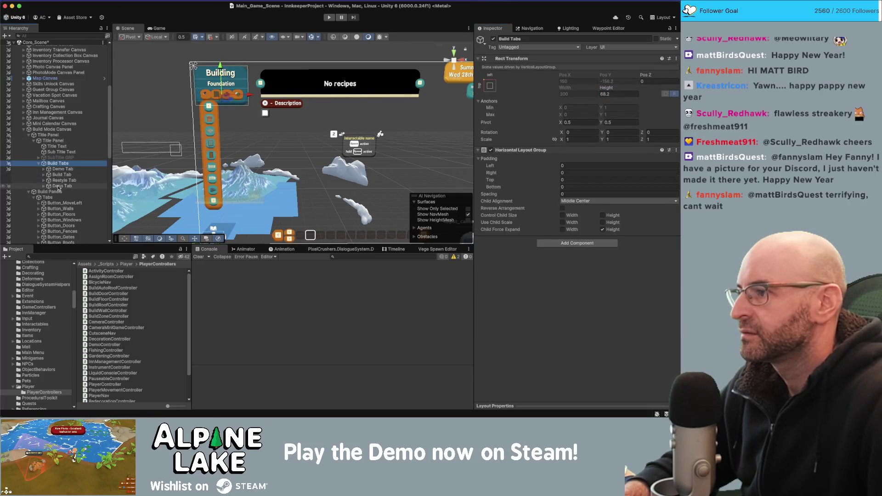
left_click(49, 197)
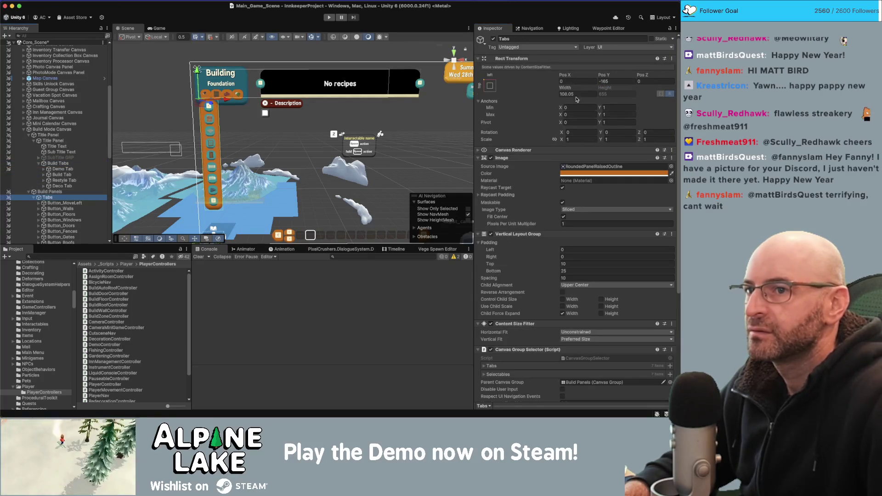
Move the Tabs column down by setting its Rect Transform Pos Y to -200
left_click(597, 77)
left_click_drag(598, 77, 555, 82)
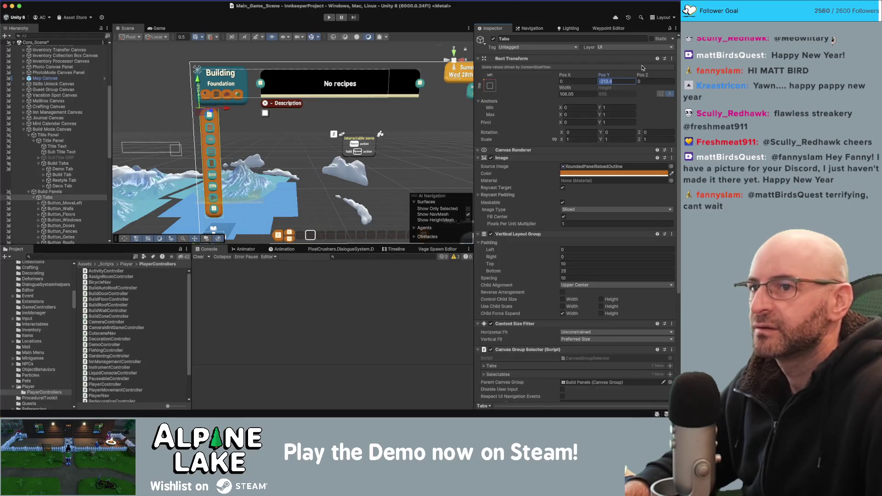
type("-200")
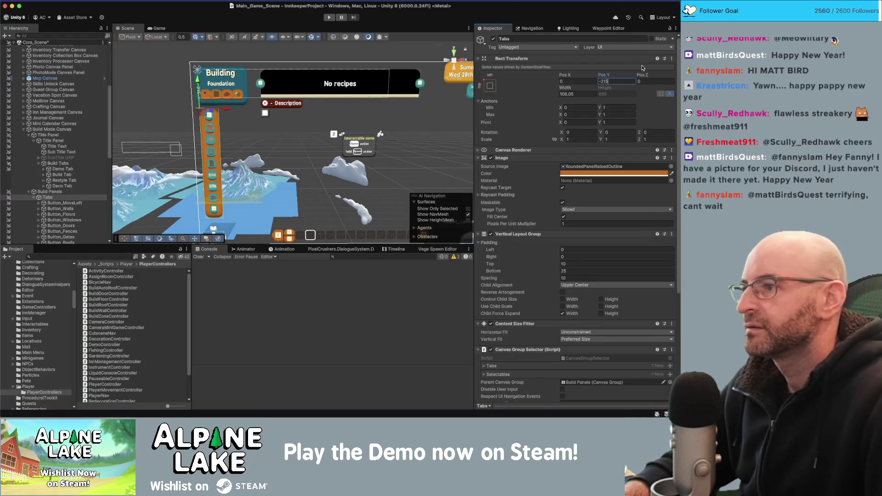
Deselect everything, tilt the scene view around the menu, and select the Window Redecoration Panel
left_click(177, 94)
left_click_drag(177, 94, 176, 95)
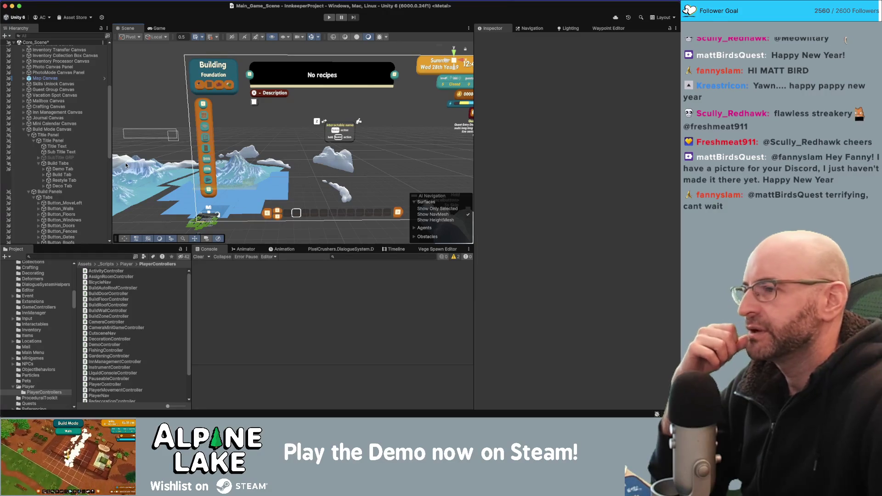
scroll(46, 223, "down", 5)
left_click(38, 215)
Open the BuildStyleScrollViewManager script and comment out the m_FirstSelectedItem field
left_click(58, 216)
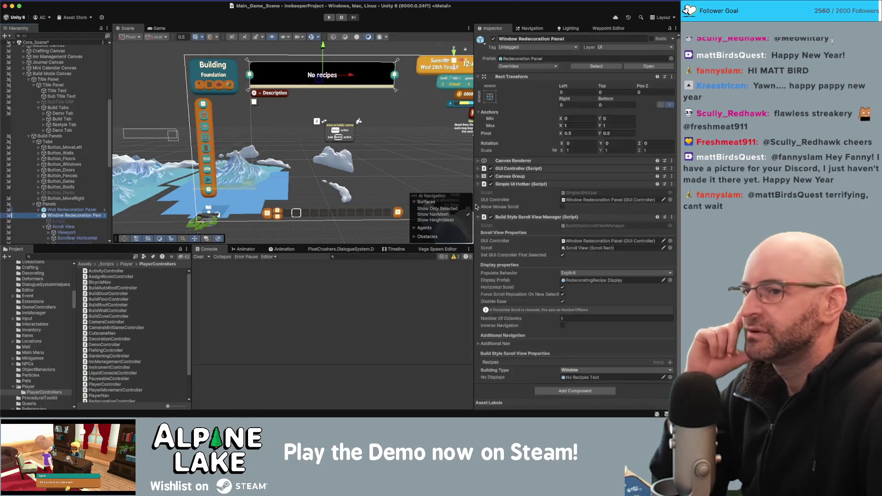
double_click(587, 226)
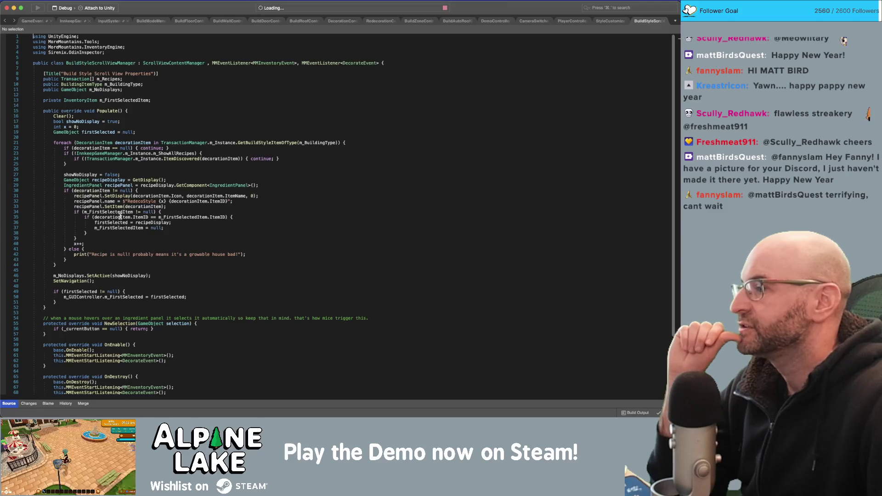
double_click(122, 211)
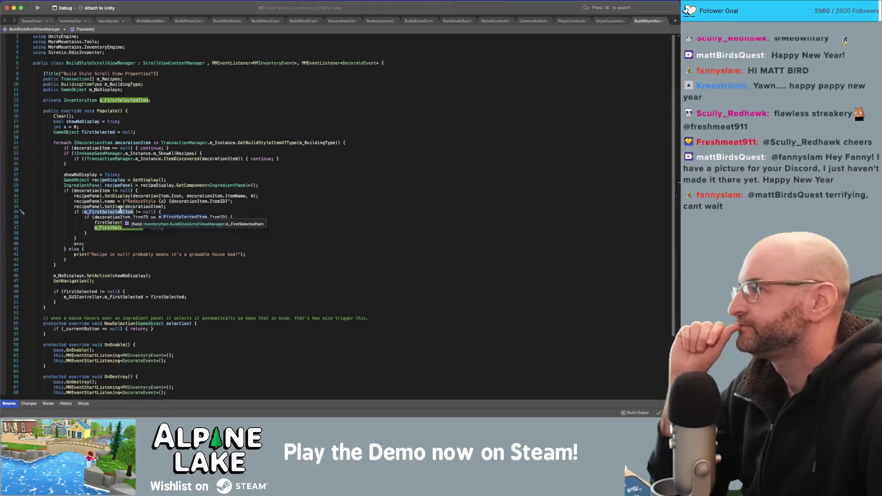
left_click(155, 105)
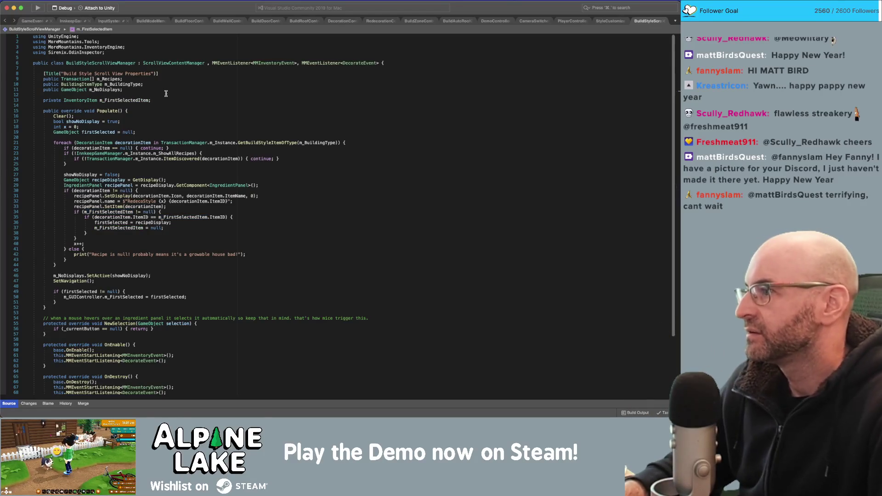
key("super+slash")
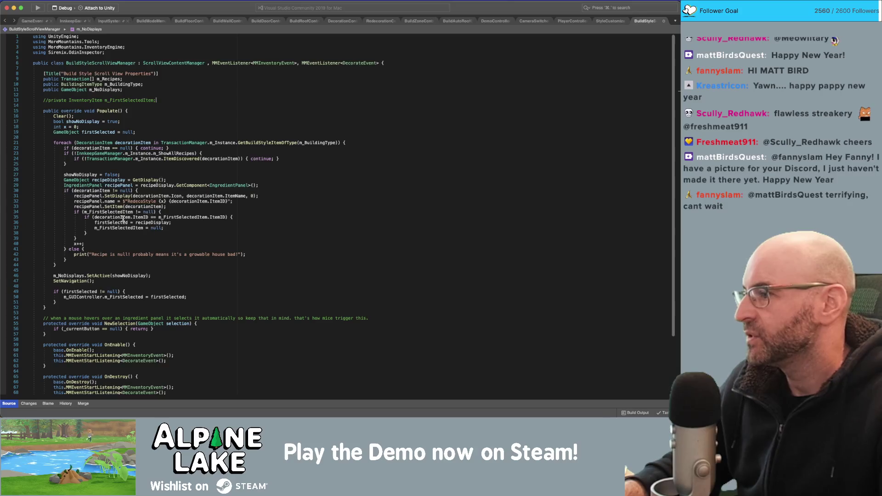
Comment out the first-selected-item check block and find the m_FirstSelectedItem assignment in the DecorateEvent handler
left_click_drag(109, 238, 109, 233)
key("shift+Up")
key("shift+Up")
key("shift+Up")
key("super+slash")
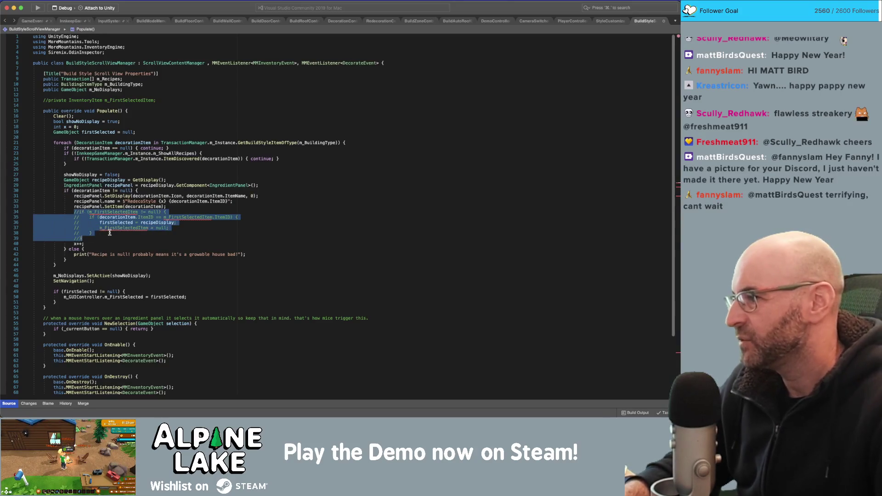
scroll(95, 323, "down", 5)
left_click(146, 343)
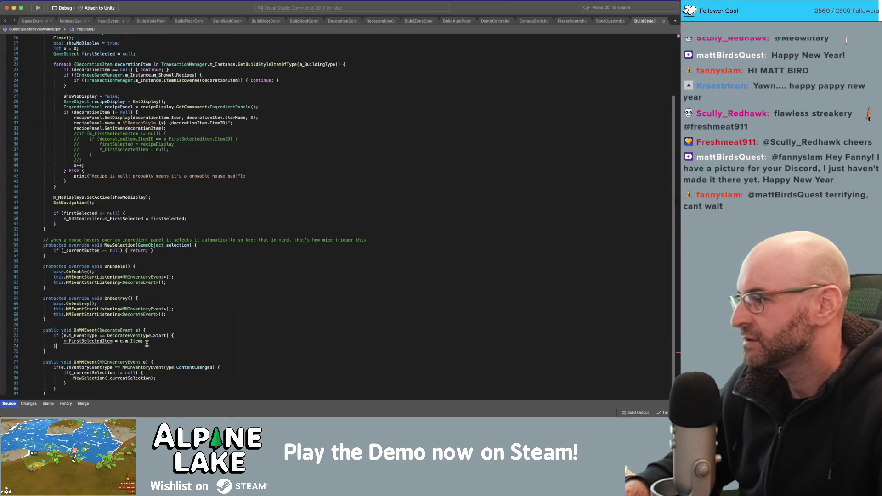
key("Up")
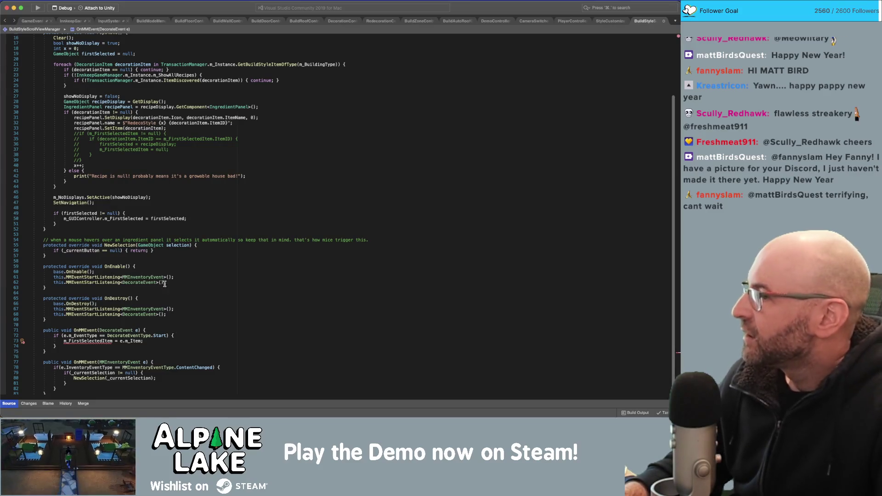
scroll(131, 118, "up", 2)
Re-comment the m_FirstSelectedItem field with // and comment out the OnMMEvent(DecorateEvent) handler
left_click(174, 52)
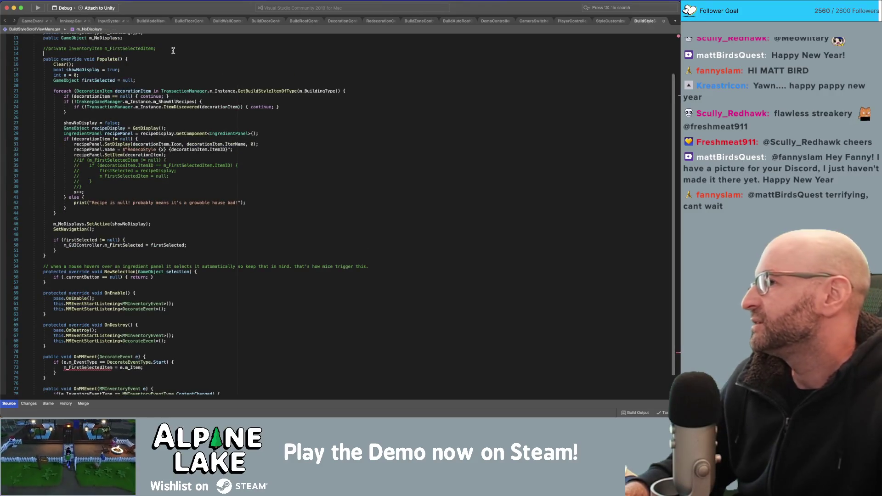
key("Delete")
key("Delete")
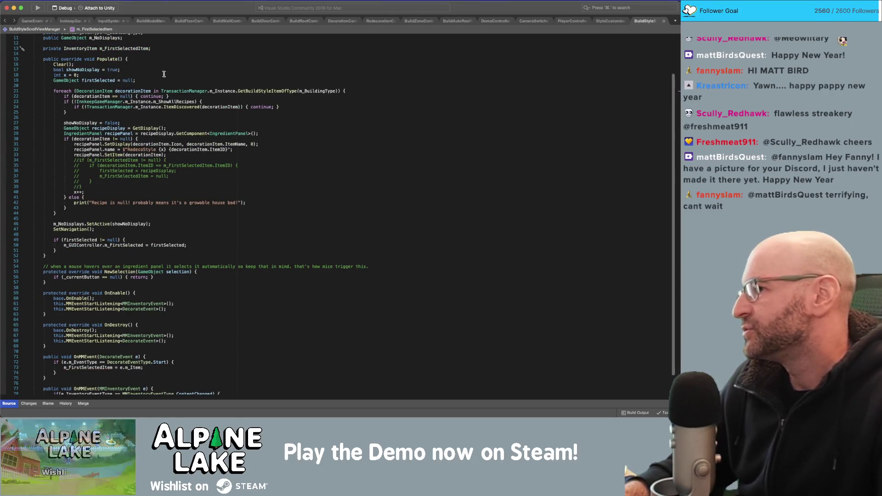
scroll(143, 248, "down", 1)
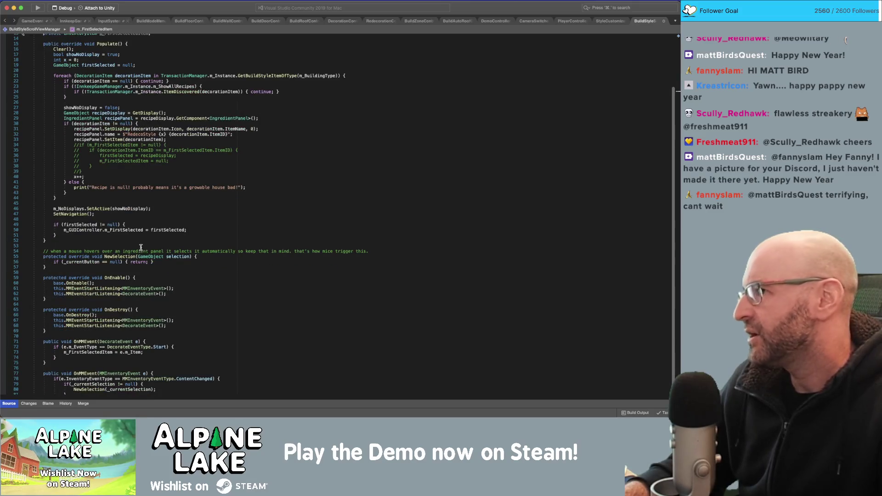
scroll(148, 197, "up", 2)
type("//")
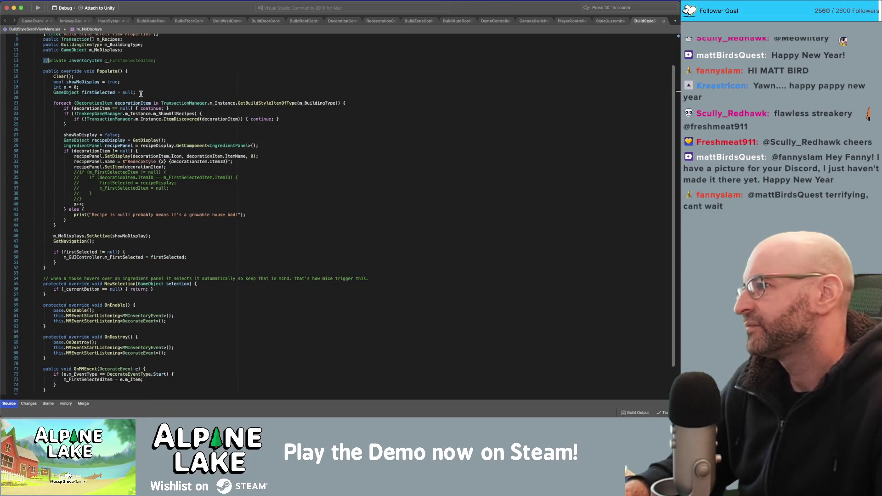
scroll(120, 322, "down", 2)
left_click(117, 359)
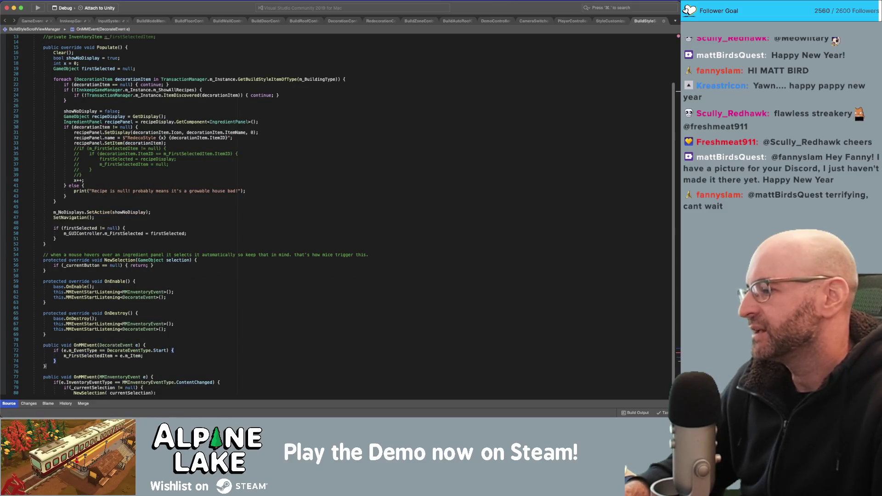
key("shift+Up")
key("shift+Up")
key("shift+Up")
key("super+slash")
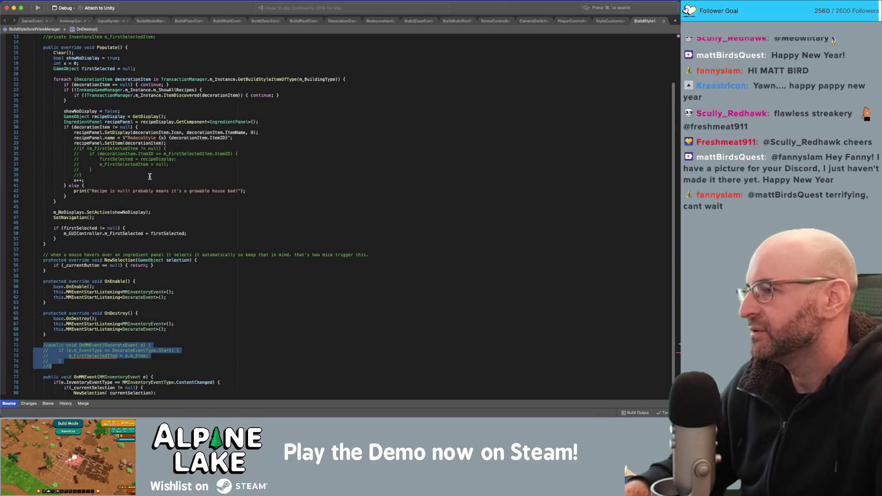
Search the script for every use of m_FirstSelectedItem
double_click(90, 356)
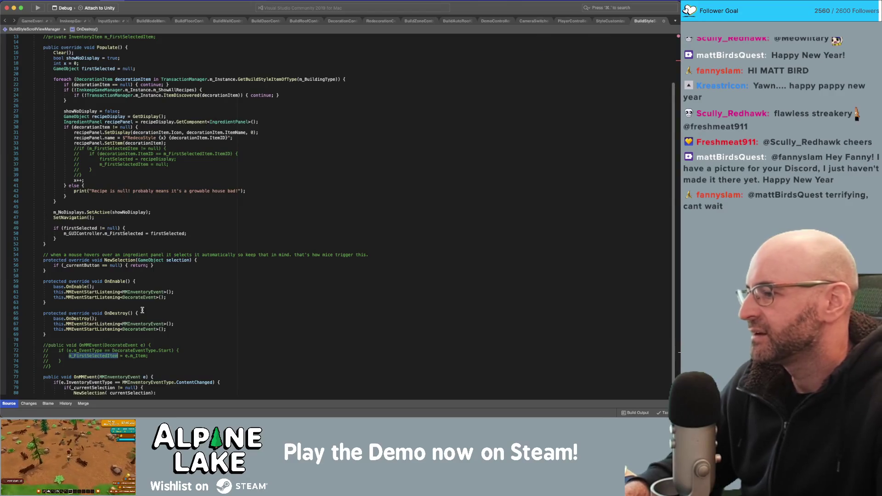
key("super+f")
scroll(172, 161, "down", 5)
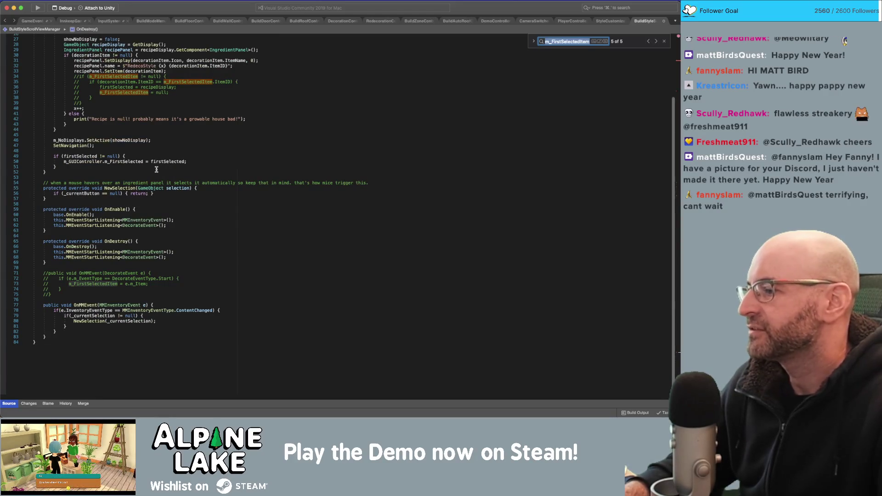
scroll(156, 170, "up", 4)
scroll(164, 168, "up", 4)
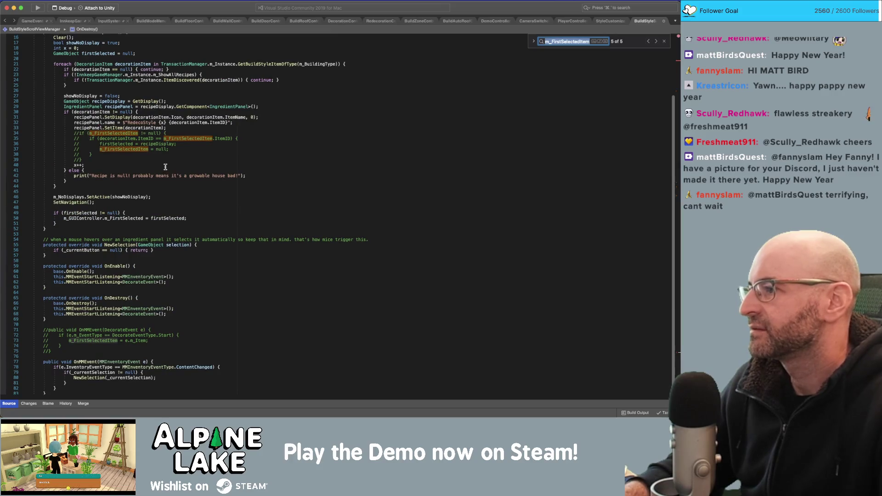
scroll(158, 138, "up", 2)
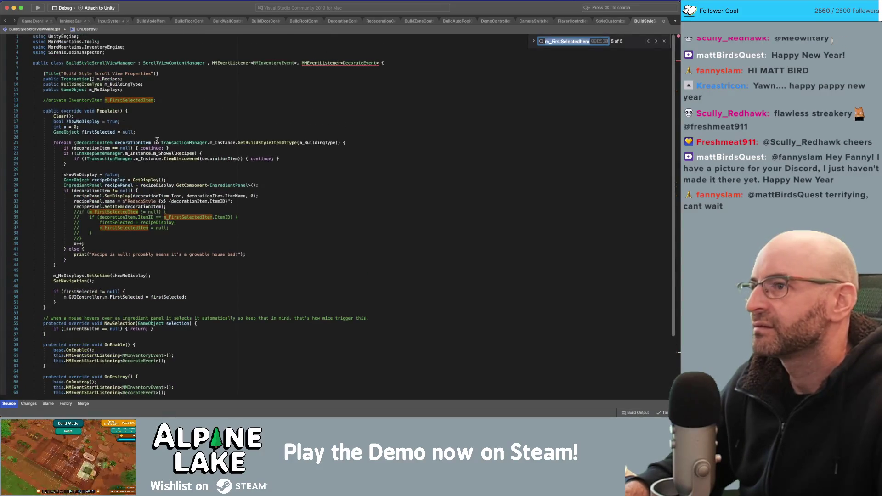
Comment out the MMEventListener<DecorateEvent> interface in the class declaration on line 6
left_click(298, 63)
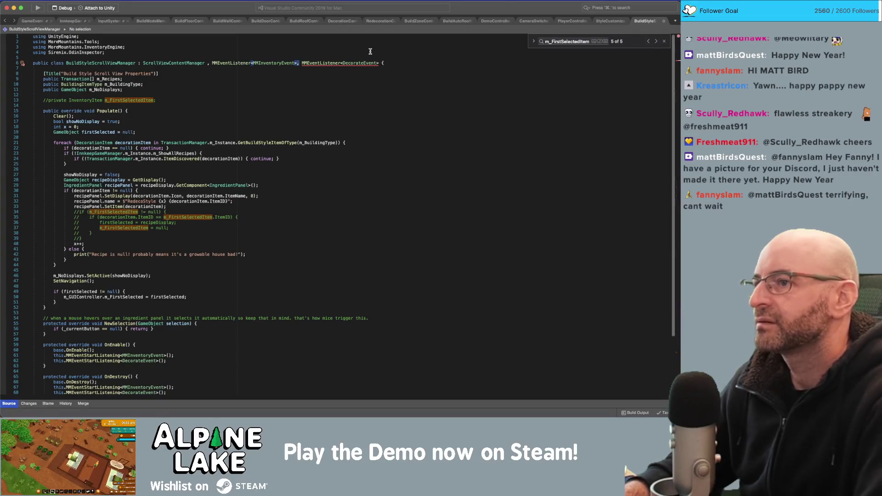
type("//")
key("BackSpace")
key("BackSpace")
key("BackSpace")
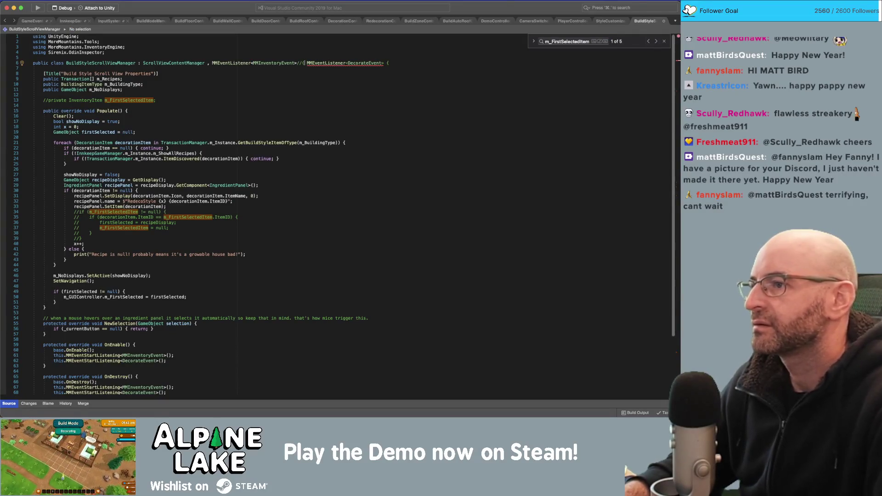
type("{//")
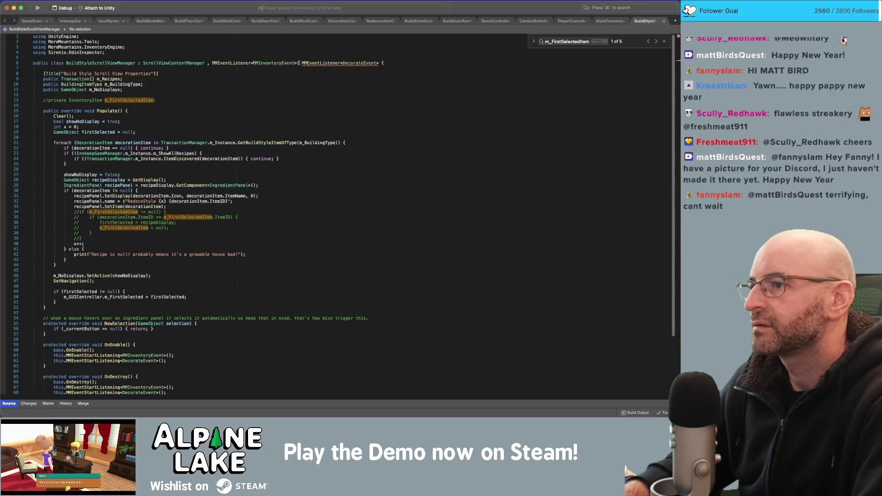
Comment out the DecorateEvent listening lines in OnEnable and OnDestroy
scroll(330, 197, "down", 5)
left_click(306, 273)
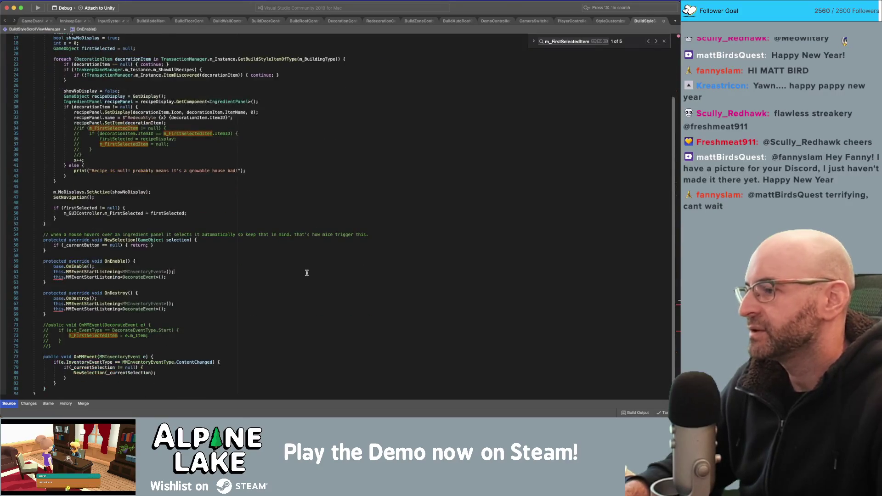
key("super+slash")
key("Down")
key("Down")
key("Down")
key("super+slash")
Look over the Populate method, then return to the Unity editor
left_click(303, 204)
scroll(303, 203, "up", 1)
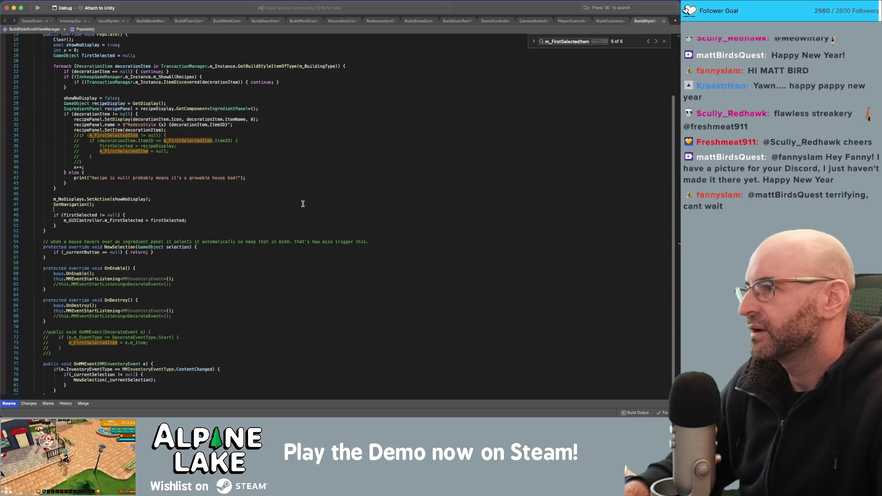
scroll(303, 203, "up", 5)
left_click(324, 122)
scroll(328, 177, "down", 5)
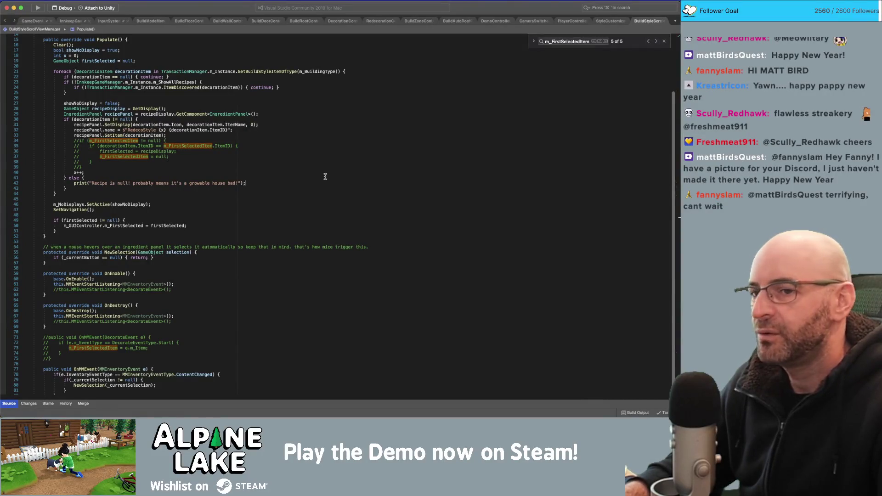
key("super+Tab")
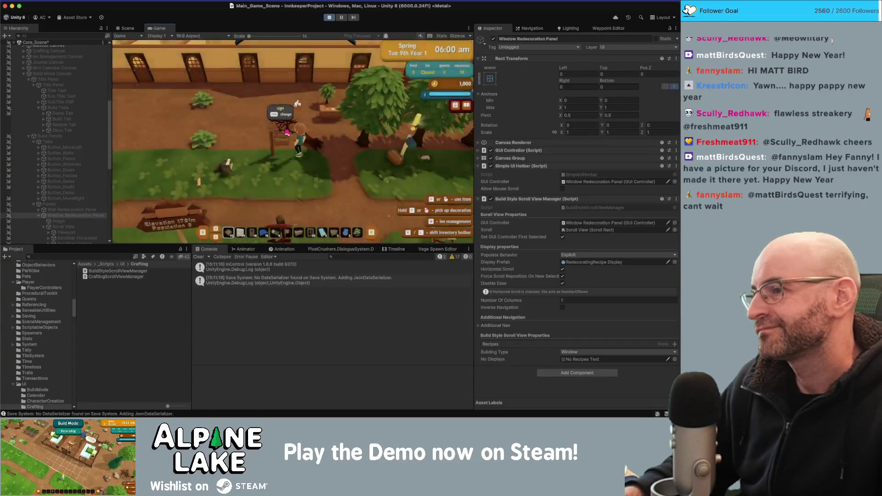
Walk the character north, enter build mode with B, pan over the inn, and pick the fourth foundation tile
key("w")
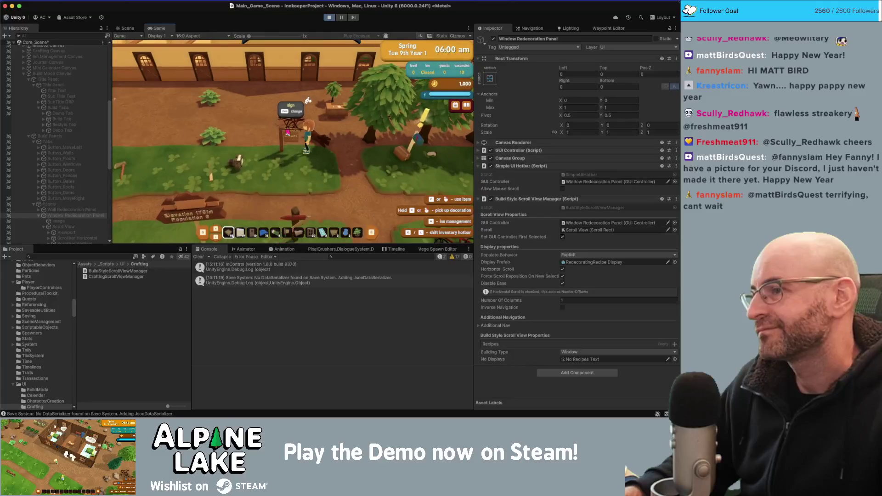
key("b")
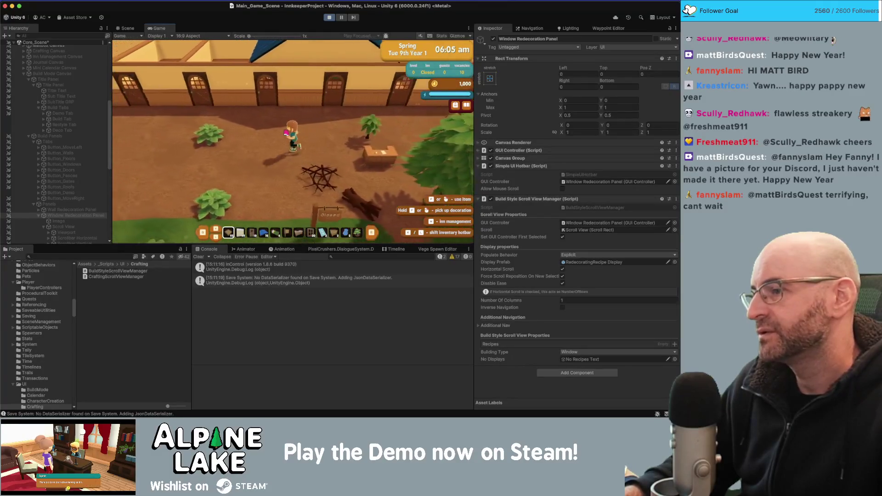
key("w")
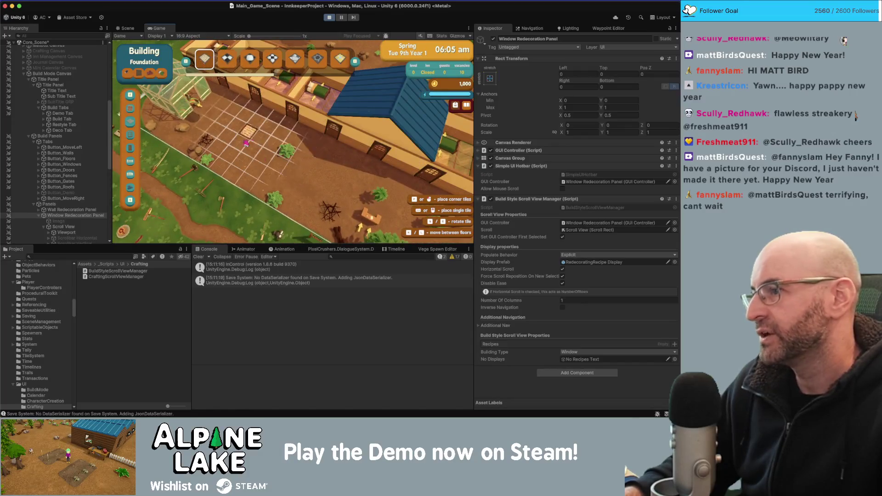
key("d")
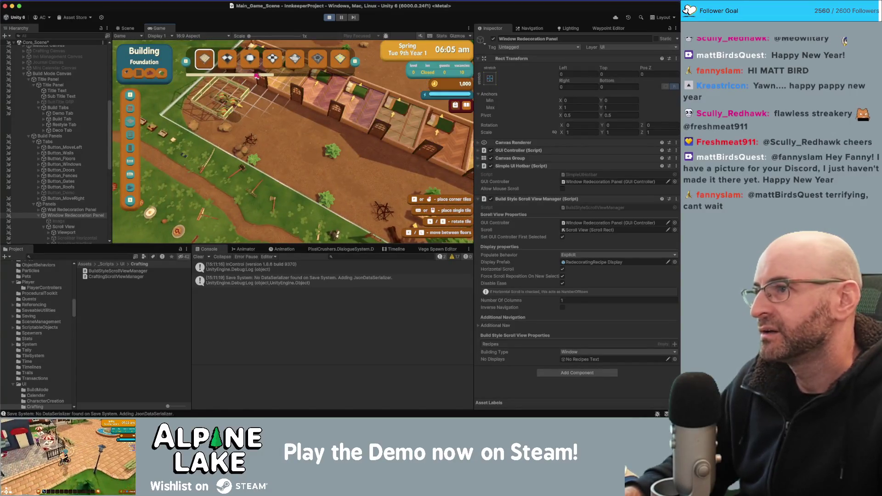
left_click(270, 59)
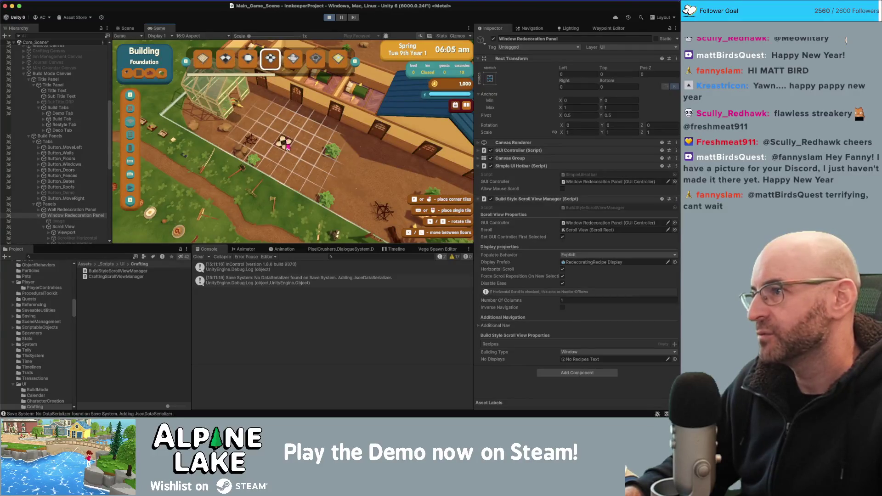
Switch to floor decorating styles, place Build Floor Hexagons in a room, then drag out a larger floor area
key("d")
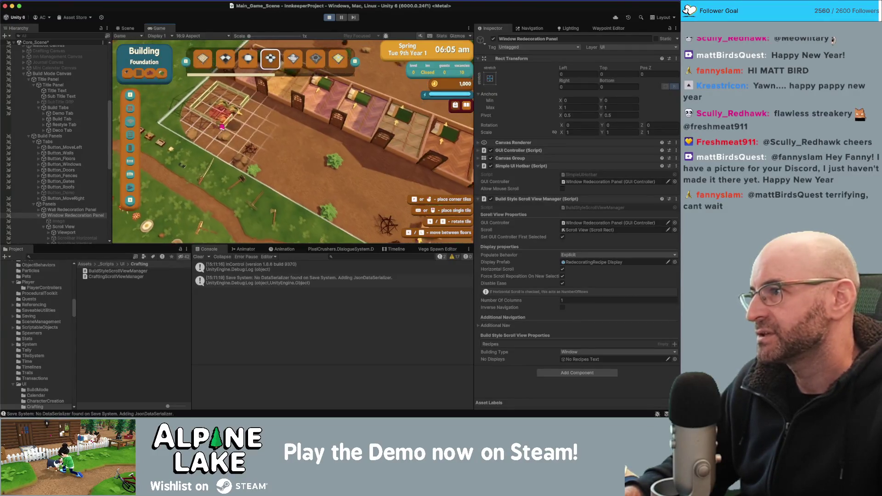
key("w")
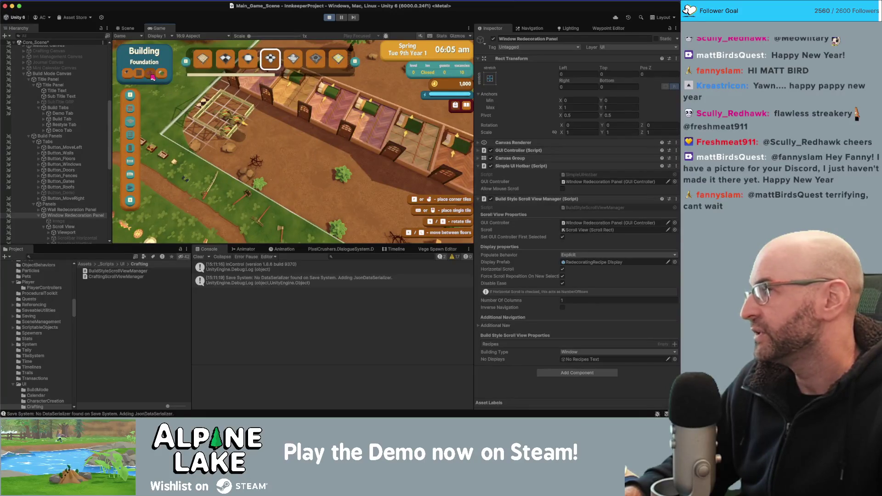
left_click(170, 100)
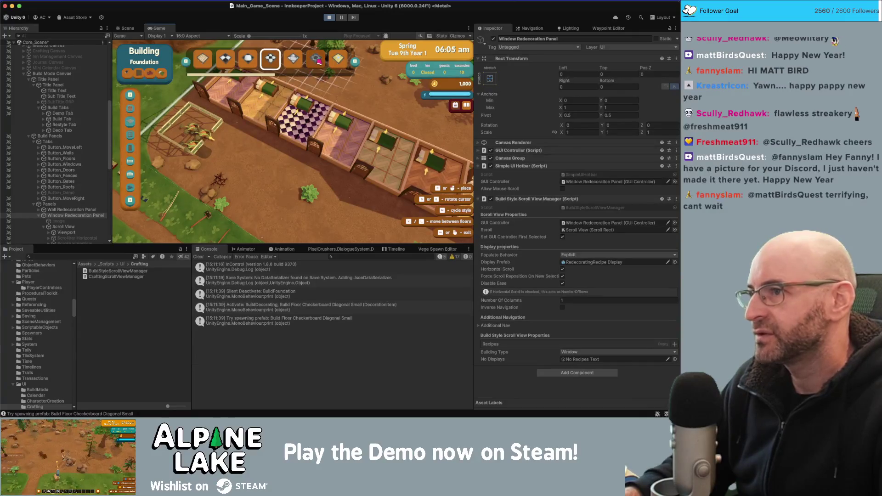
scroll(318, 61, "down", 1)
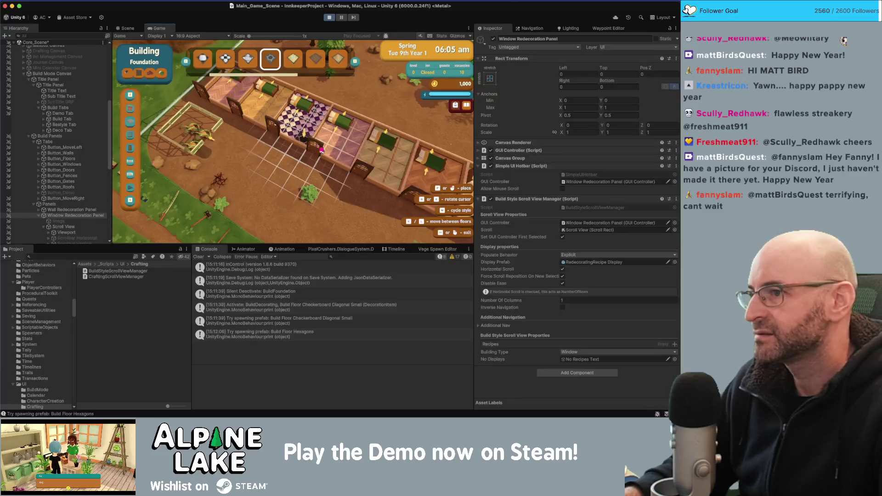
left_click(321, 149)
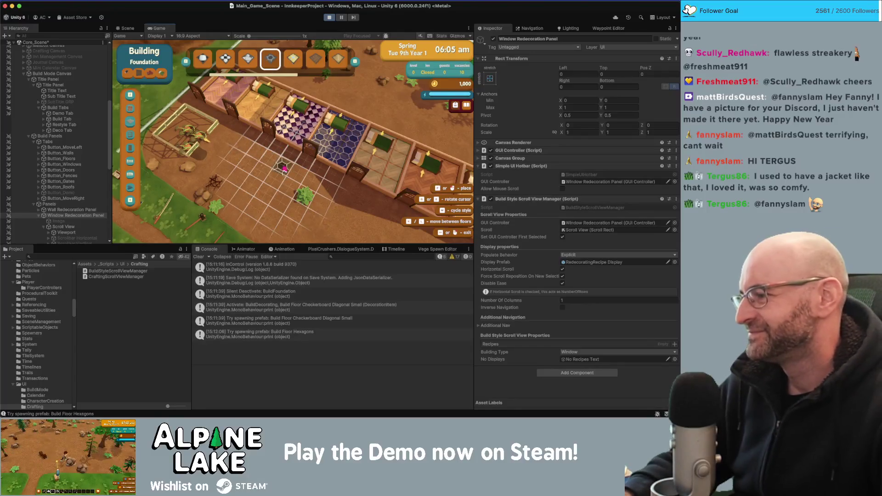
key("a")
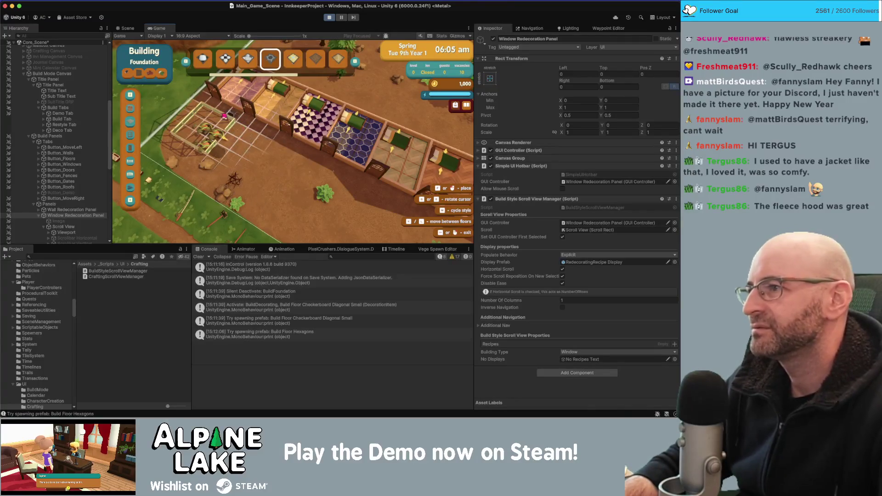
left_click_drag(198, 121, 269, 178)
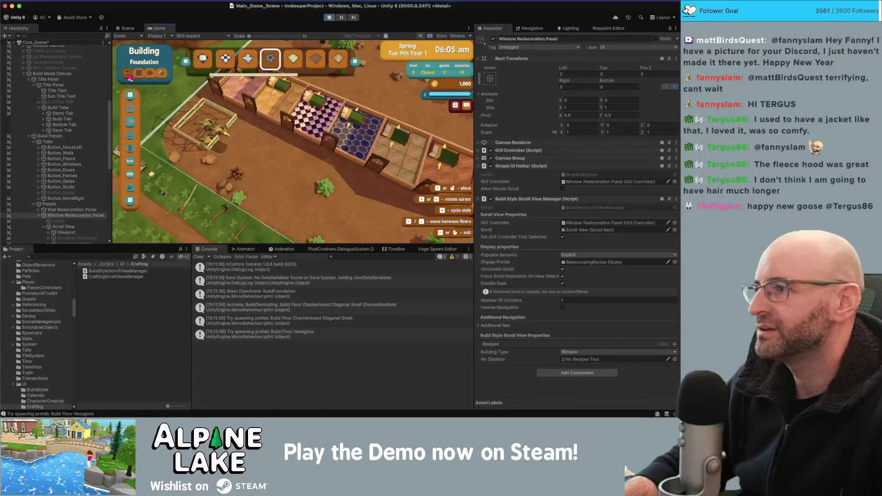
Toggle the build mode to Demolition and back to Foundation, stop the game, and return to Visual Studio
left_click(128, 74)
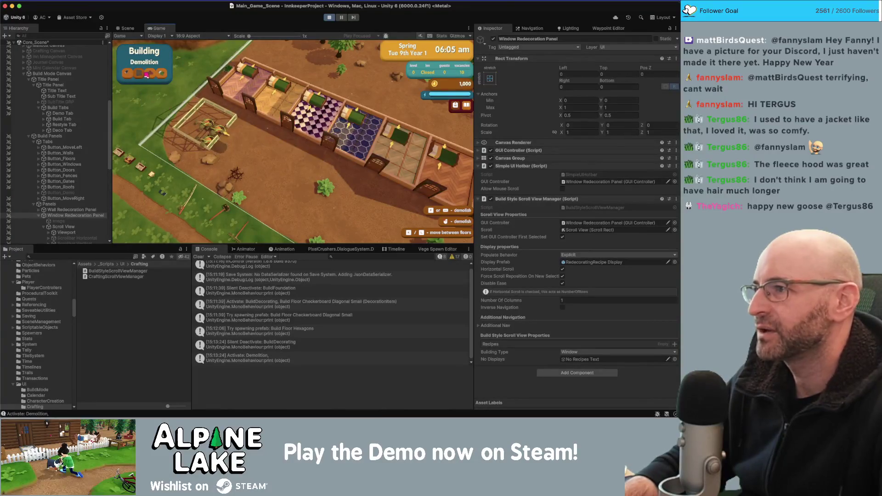
left_click(140, 73)
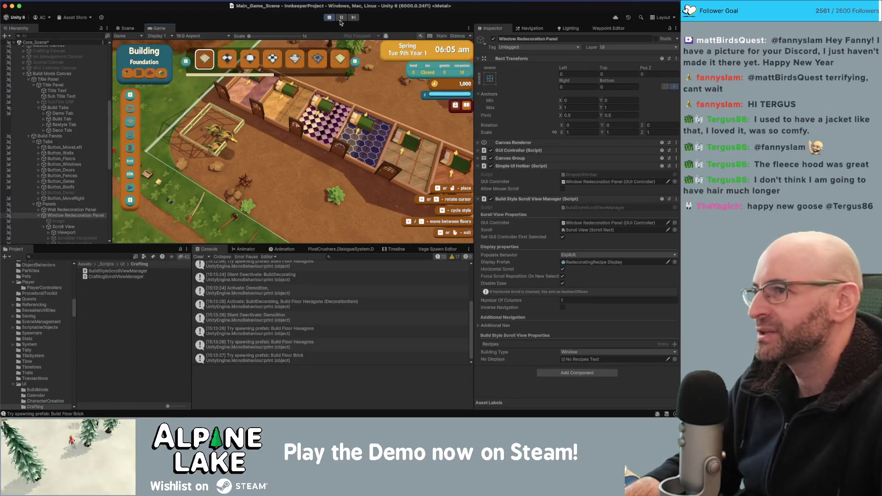
left_click(327, 19)
key("super+Tab")
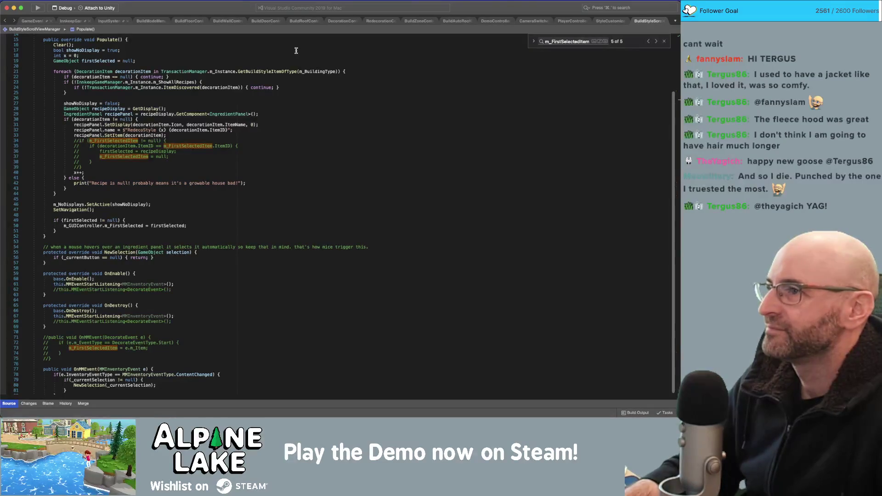
left_click(301, 22)
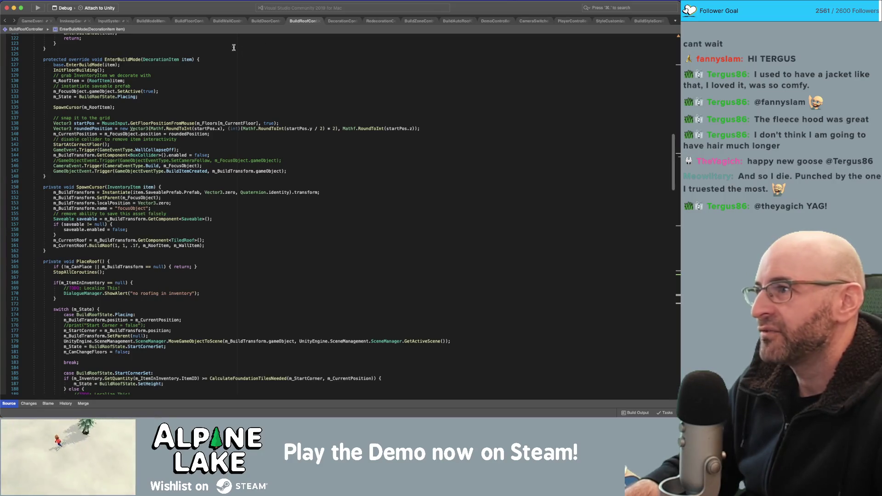
left_click(416, 22)
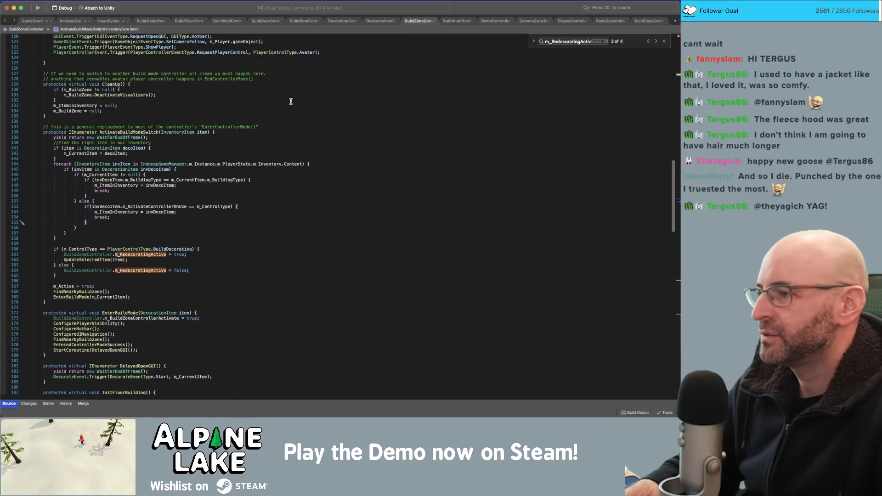
left_click(140, 133)
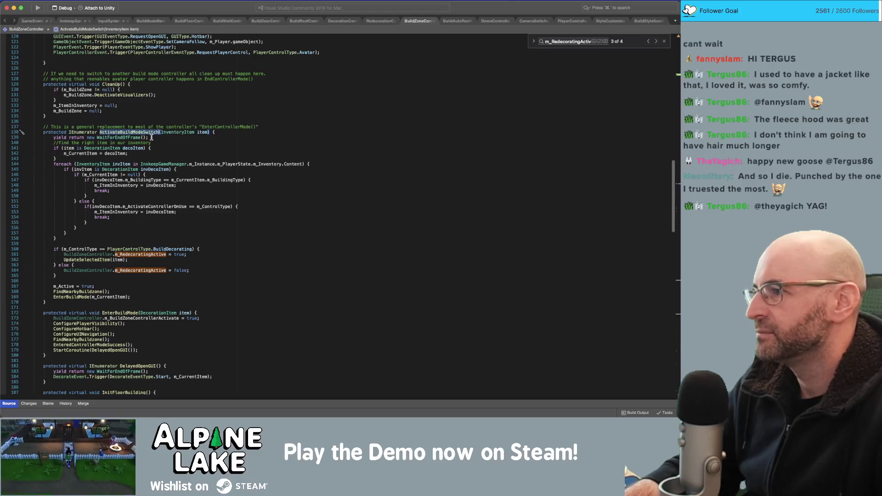
scroll(155, 138, "down", 6)
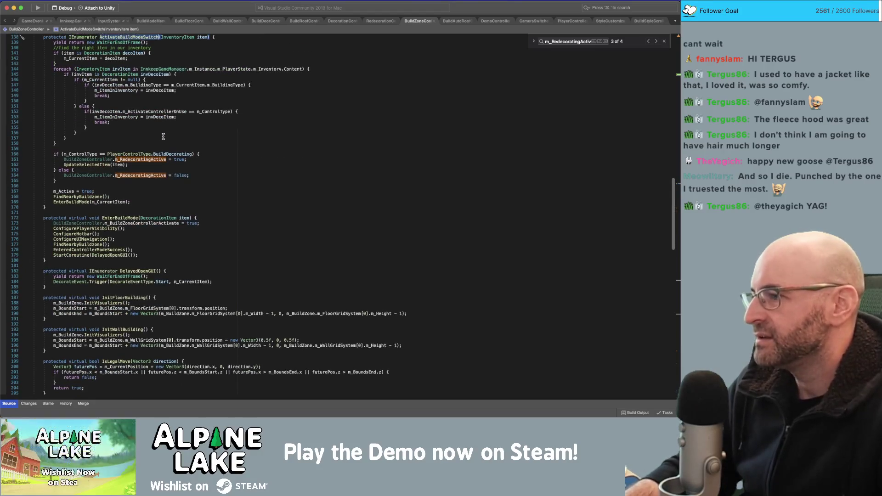
scroll(160, 224, "down", 6)
scroll(156, 220, "up", 20)
scroll(155, 220, "up", 5)
scroll(147, 207, "up", 5)
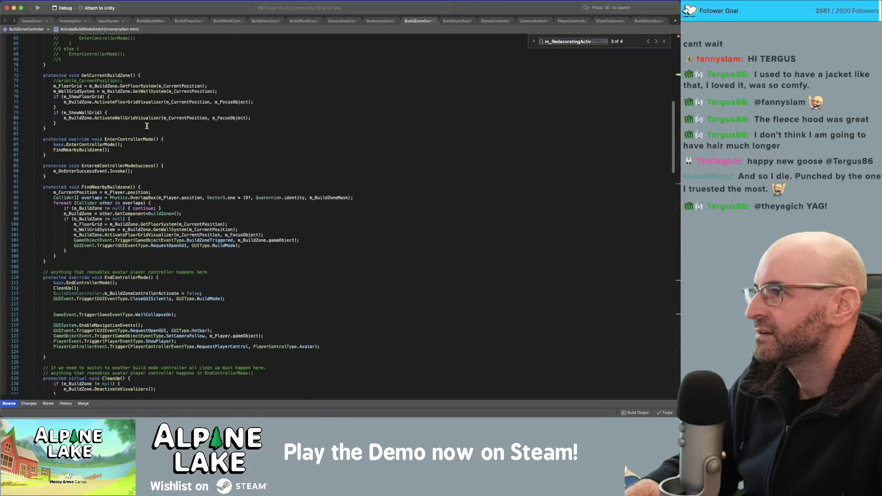
scroll(149, 188, "up", 5)
scroll(149, 189, "down", 20)
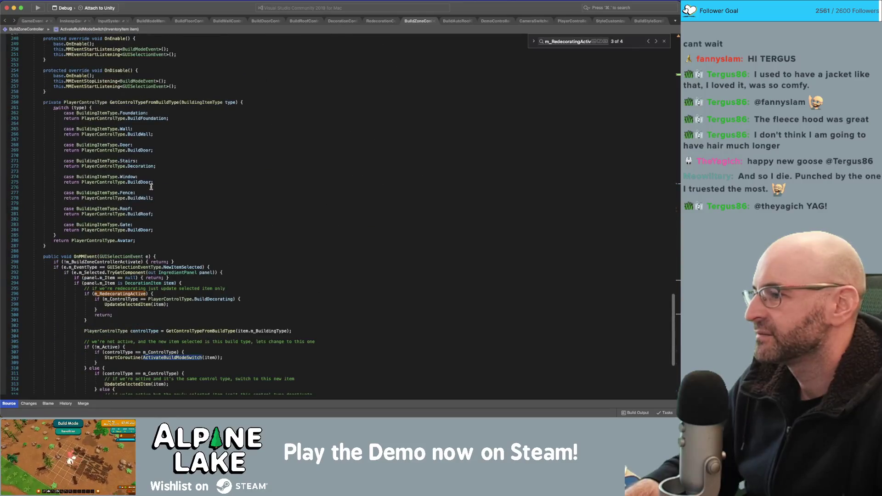
scroll(151, 187, "up", 5)
Below m_Active = false in SilentDeactivation, begin an if statement on BuildZoneController
left_click(132, 105)
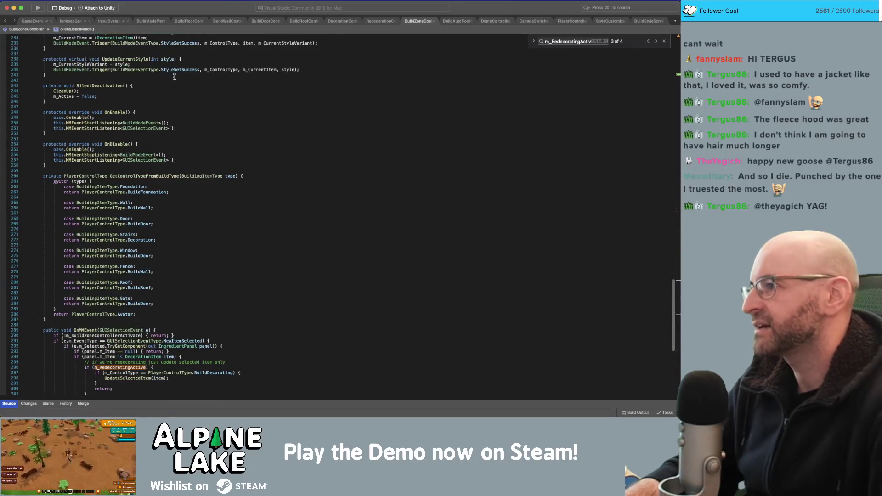
key("Return")
type("if(m")
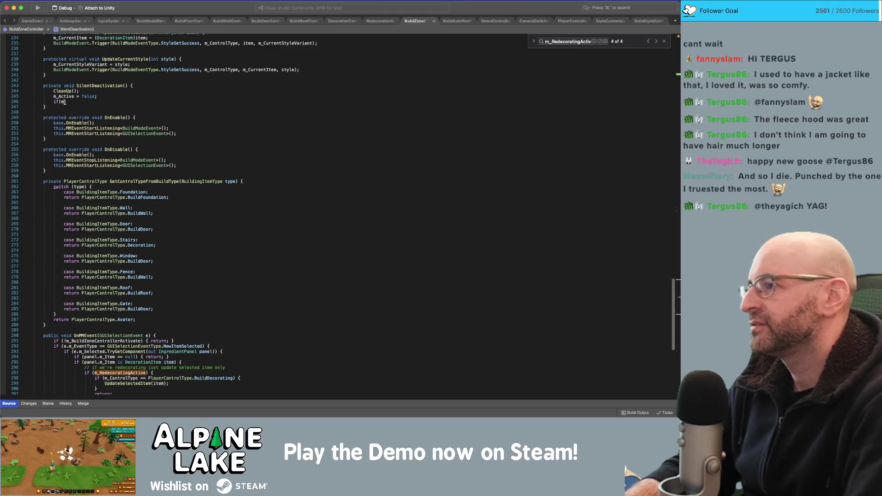
type("_re")
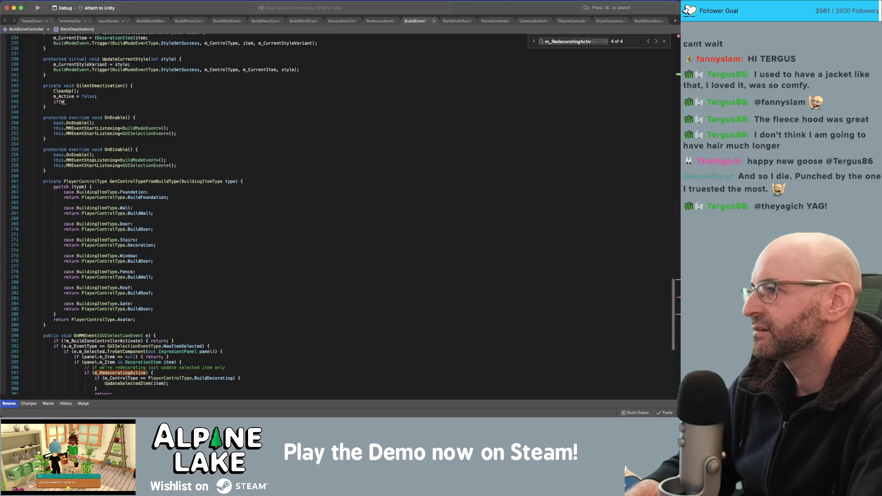
key("super+v")
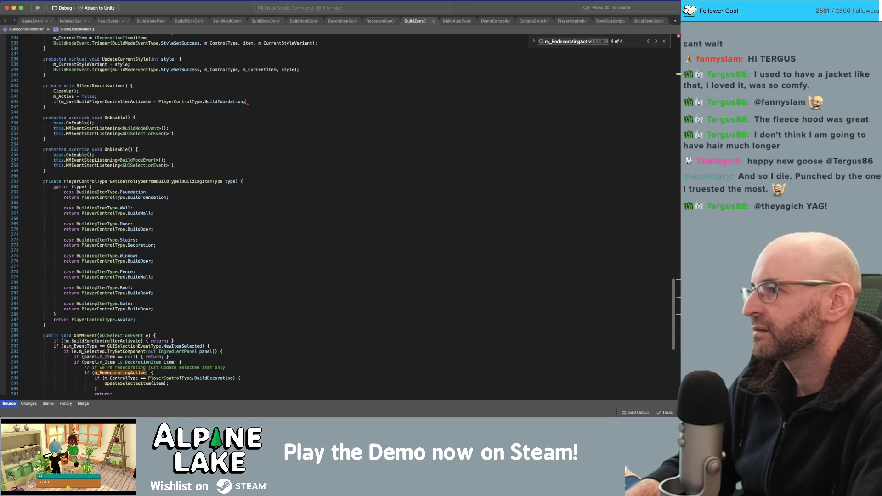
key("shift+alt+Left")
key("shift+alt+Left")
key("shift+alt+Left")
key("BackSpace")
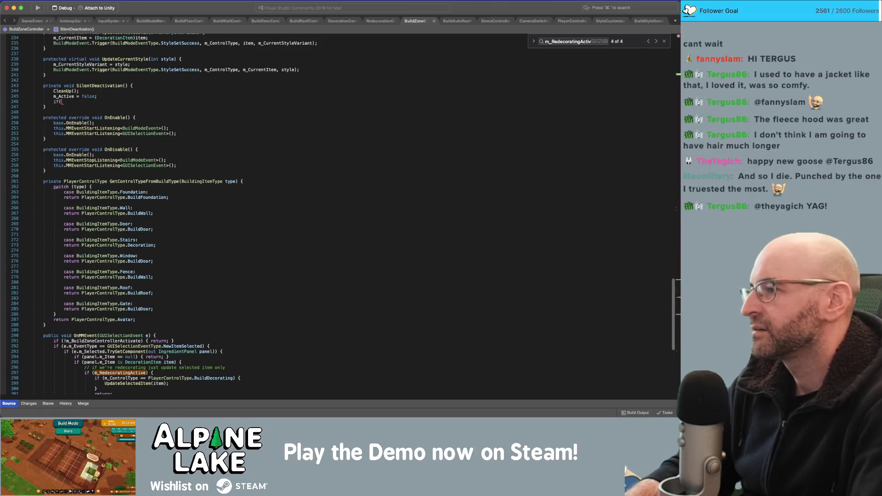
type("buildzonecon")
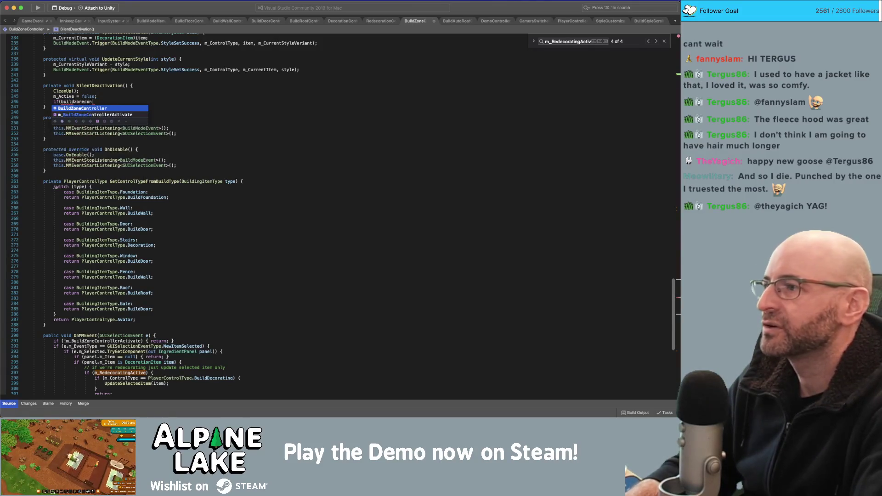
key("Return")
Complete the condition with m_RedecoratingActive and set BuildZoneController.m_RedecoratingActive = false inside the block
key("BackSpace")
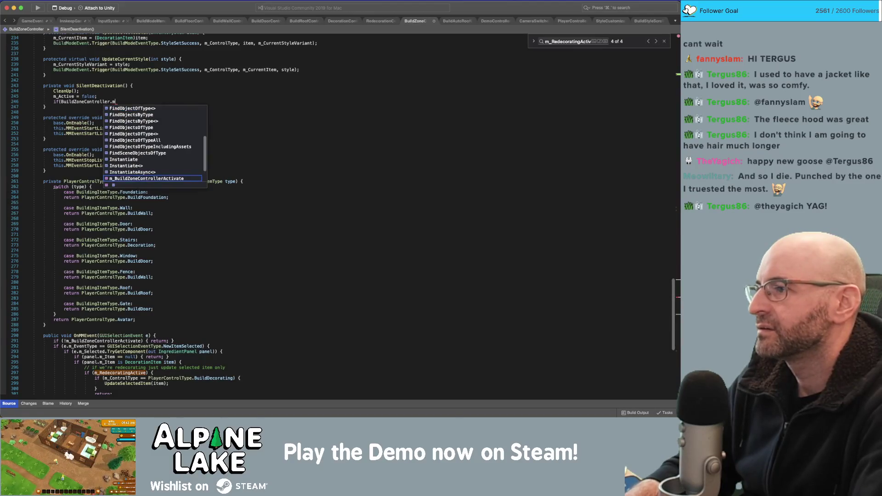
type("red")
key("Return")
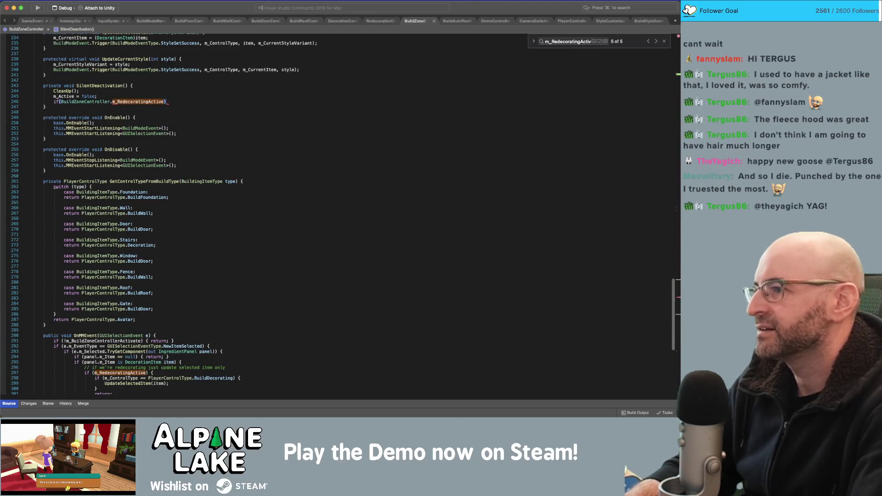
type("{")
key("Return")
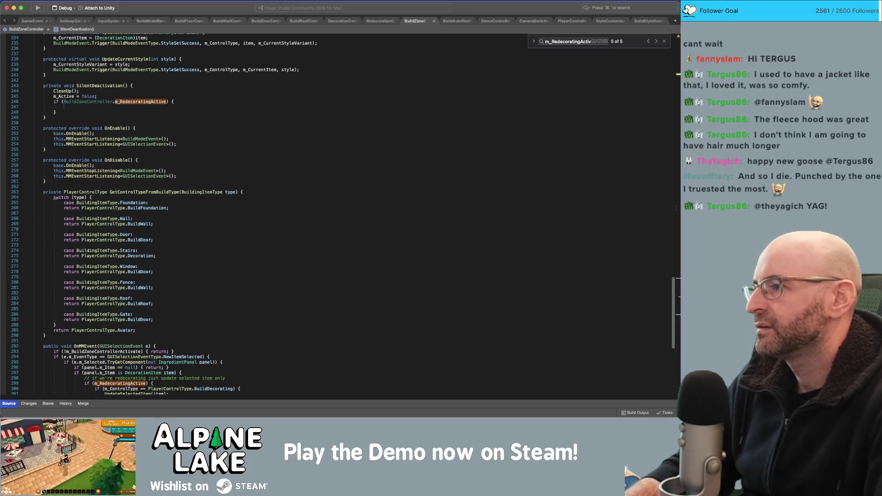
type("BuildZoneController.m_RedecoratingActive = false;")
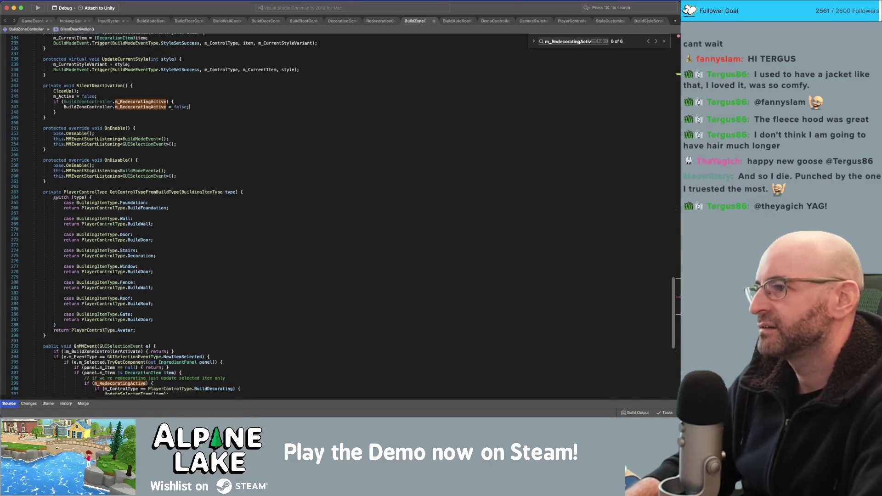
Save BuildZoneController and view the CleanUp definition in RedecorationController
key("super+s")
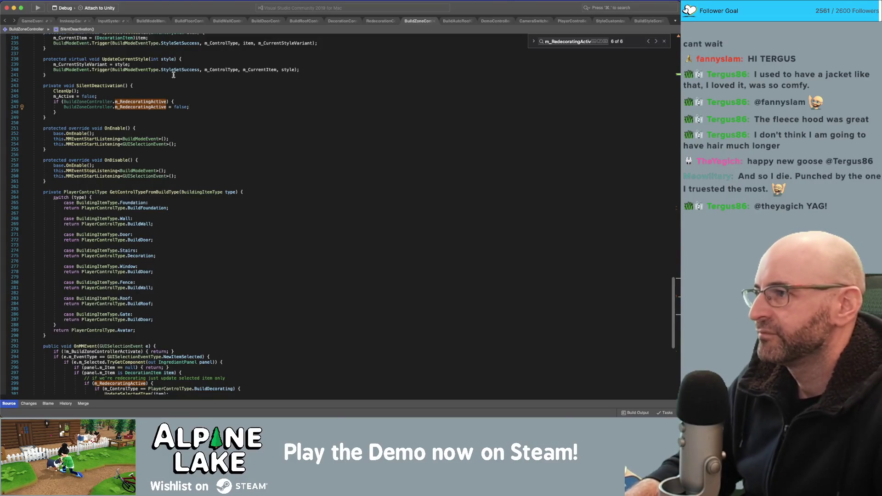
left_click(64, 91, "super")
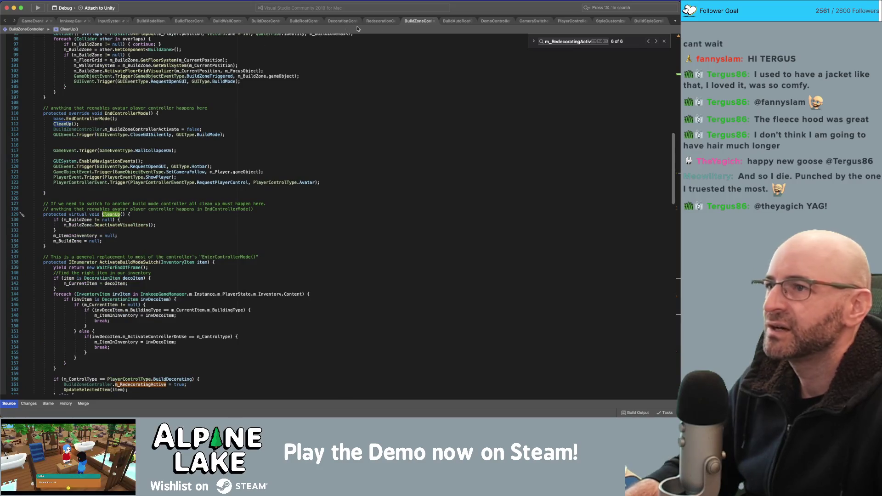
left_click(381, 21)
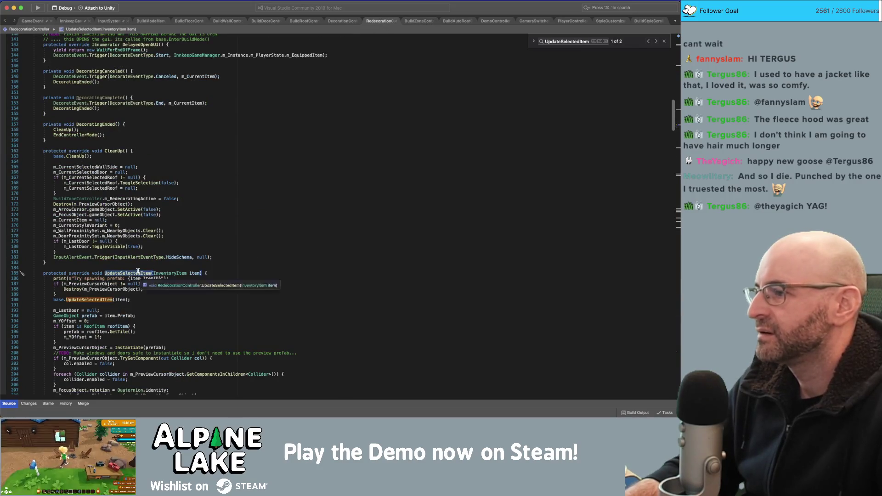
Check how CleanUp resets m_RedecoratingActive, then delete the added if-block from SilentDeactivation
left_click(154, 198)
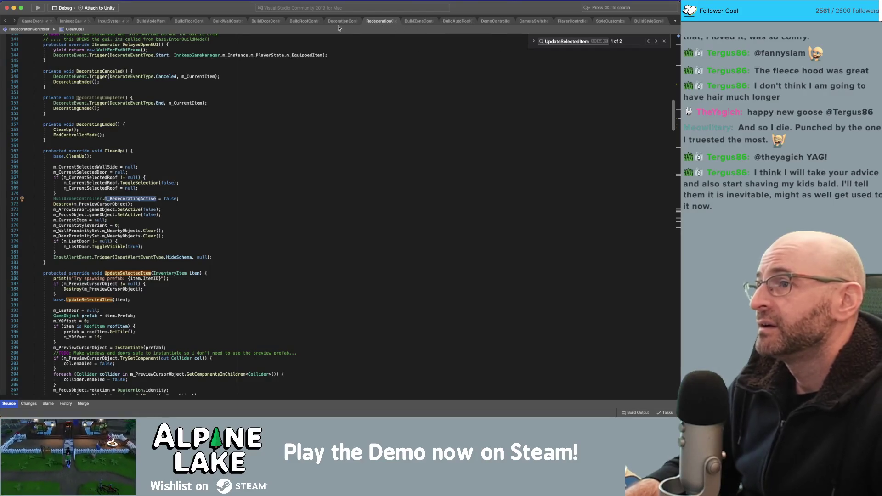
left_click(409, 20)
left_click(302, 214)
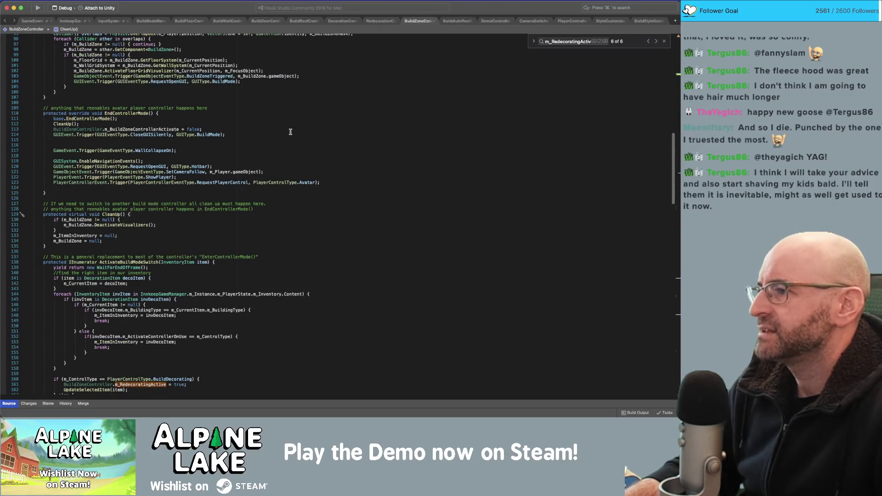
scroll(228, 176, "down", 8)
left_click(249, 258)
scroll(240, 252, "down", 20)
left_click(251, 178)
key("shift+Down")
key("shift+Down")
key("shift+Down")
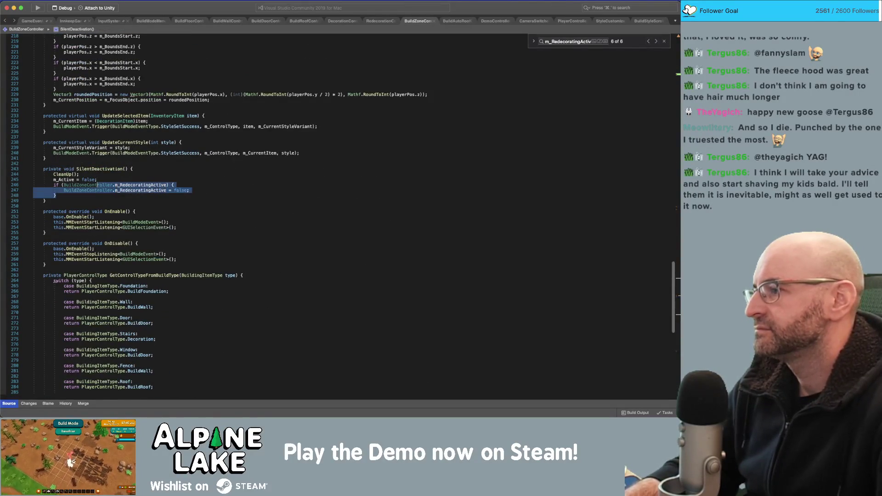
key("BackSpace")
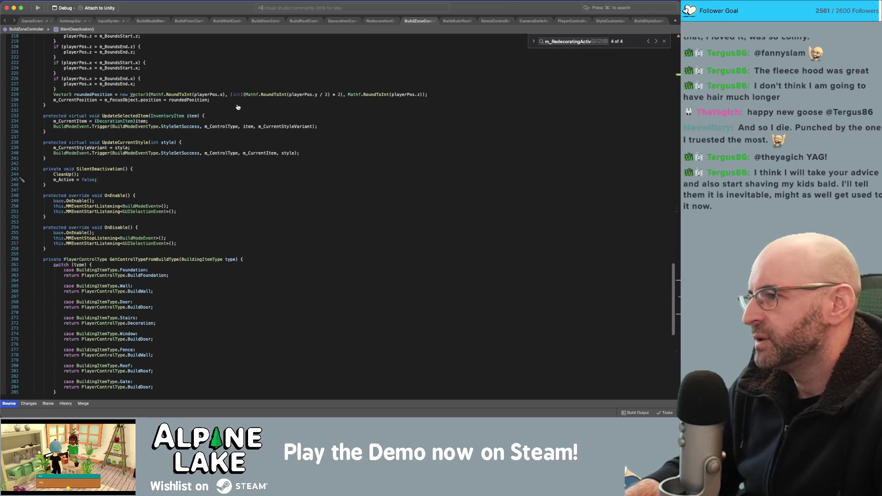
left_click(261, 188)
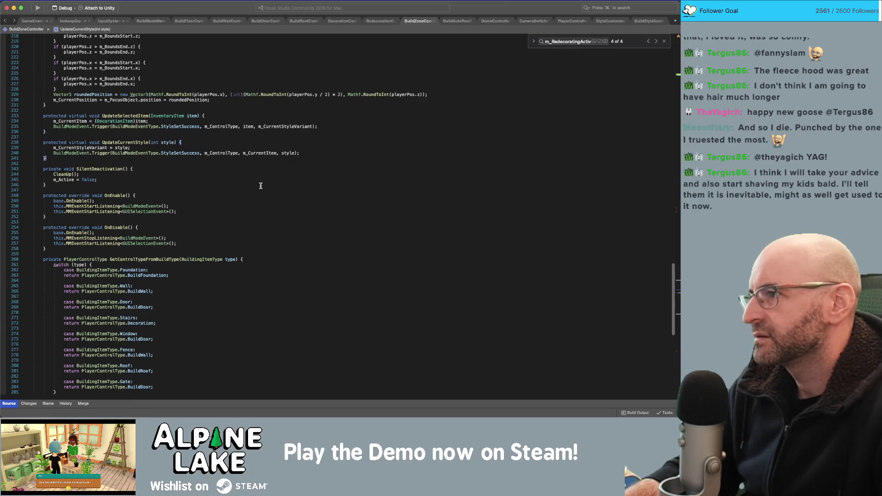
Inspect m_Active and m_ControlType in OnMMEvent(BuildModeEvent) without editing, then go back to Unity
scroll(254, 174, "down", 10)
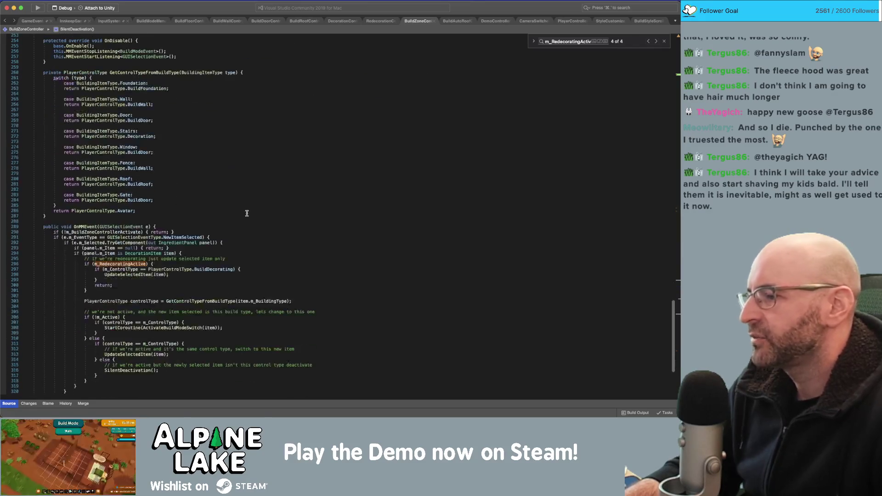
scroll(257, 183, "down", 3)
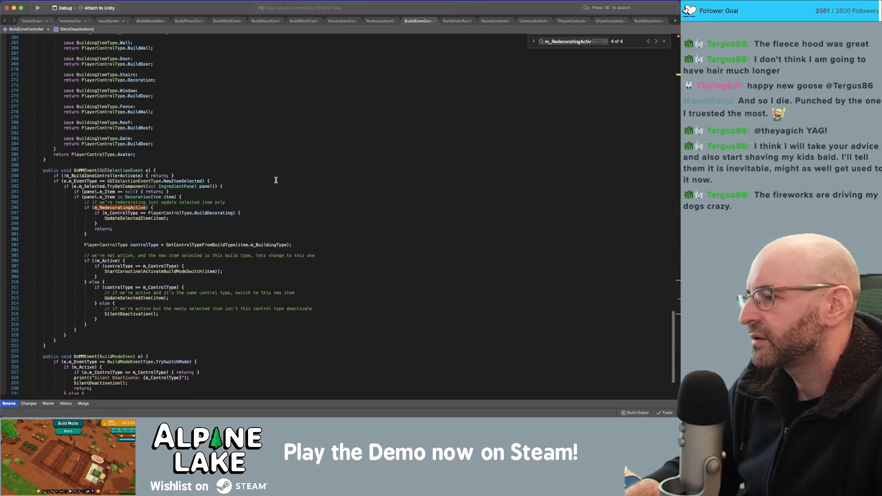
scroll(273, 183, "down", 1)
scroll(271, 183, "down", 3)
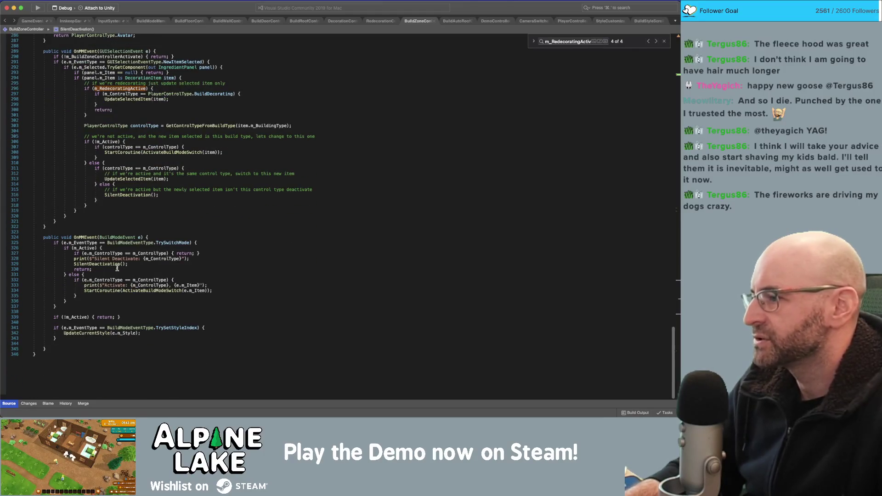
double_click(85, 248)
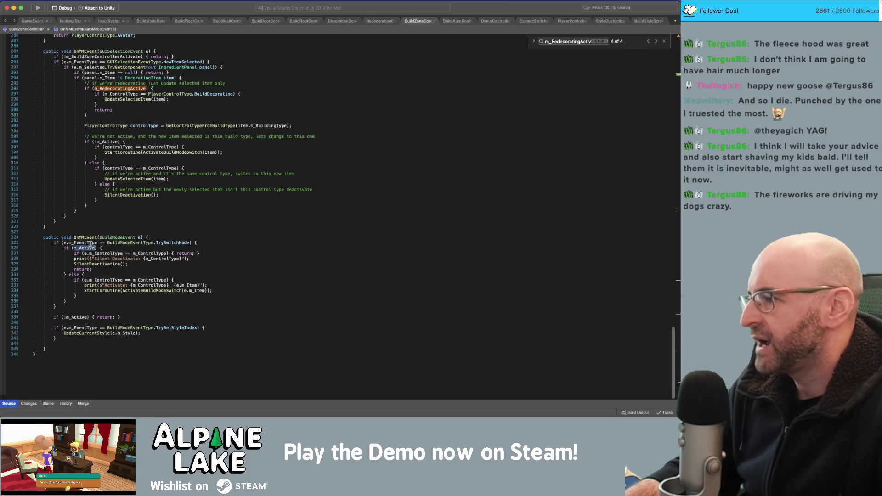
left_click(112, 253)
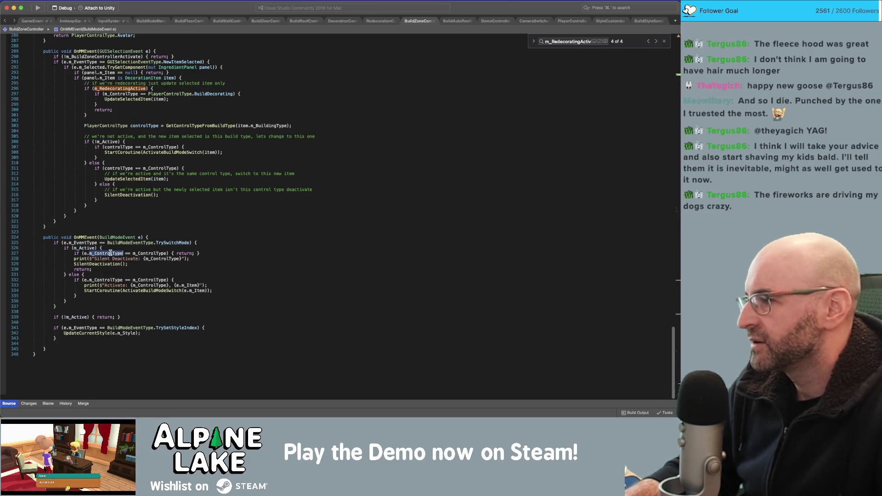
double_click(150, 254)
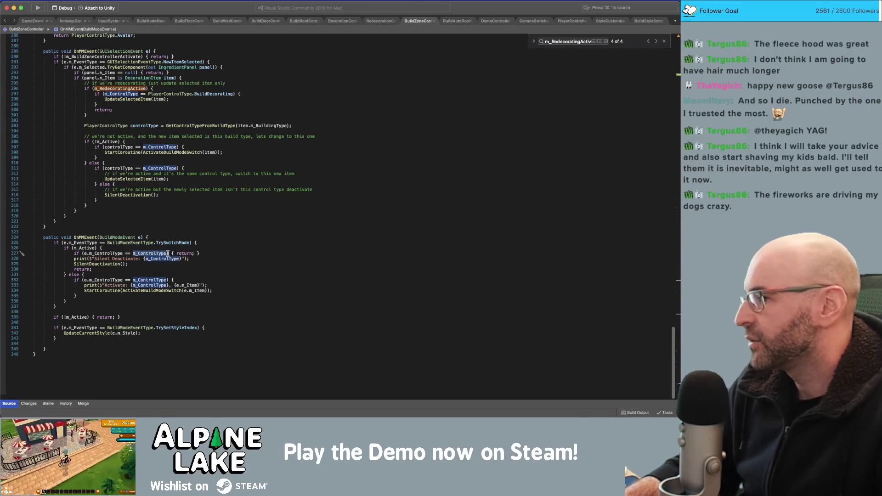
mouse_move(163, 254)
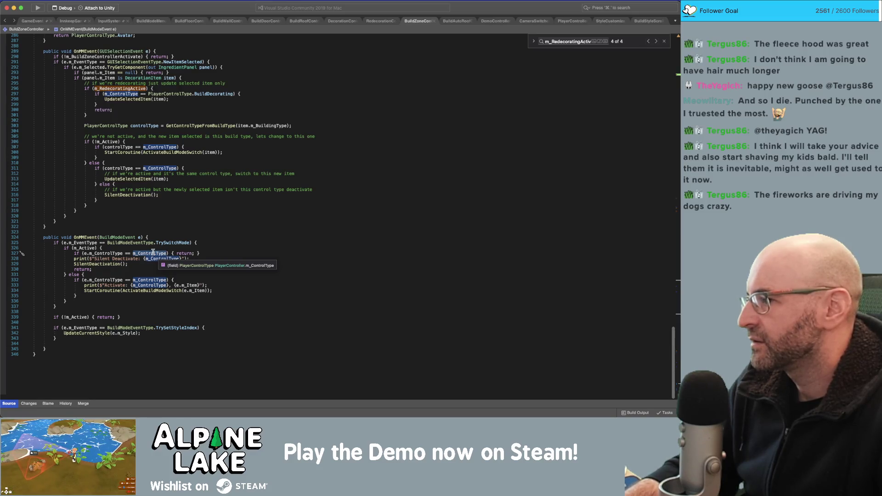
left_click(156, 249)
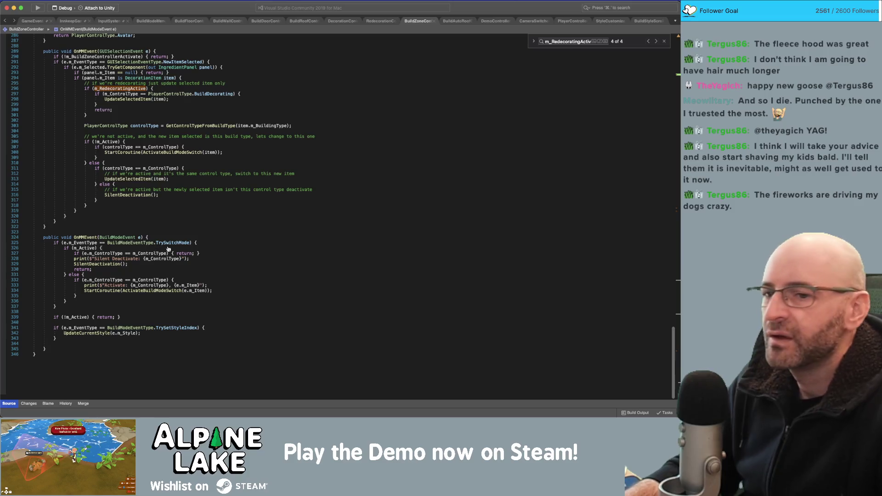
key("super+Tab")
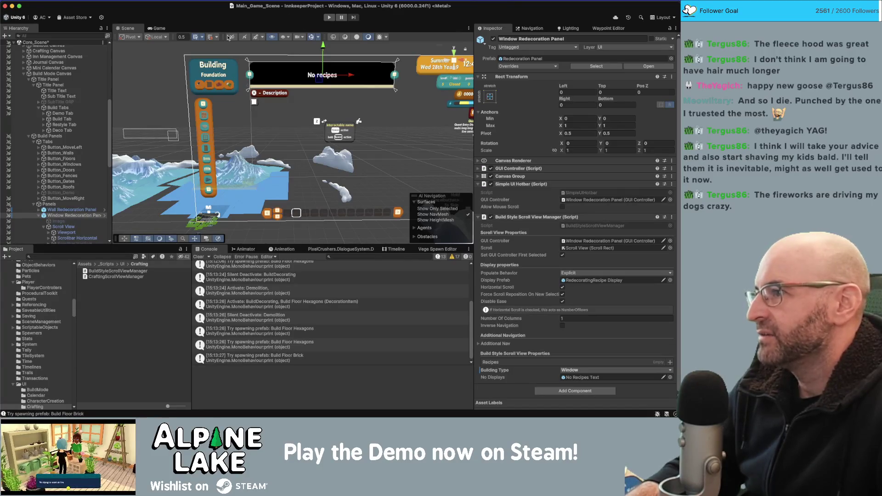
Deselect the No recipes panel and walk the character toward the inn's doors
left_click(150, 74)
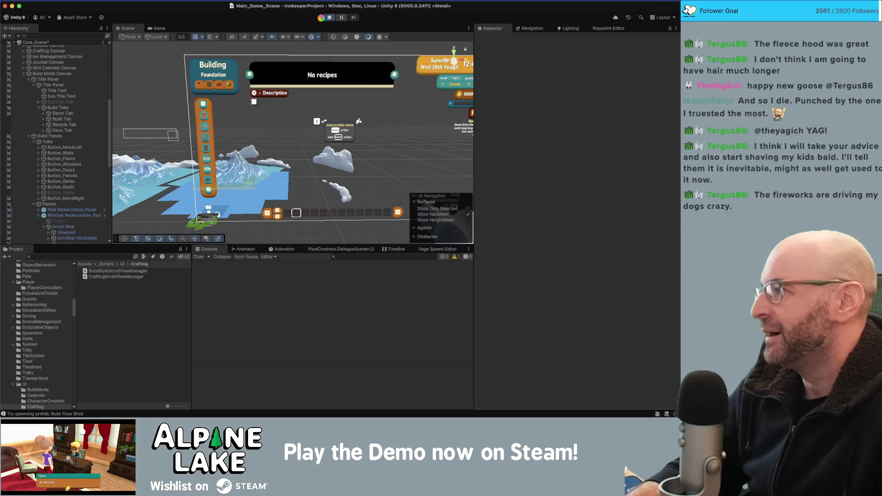
key("w")
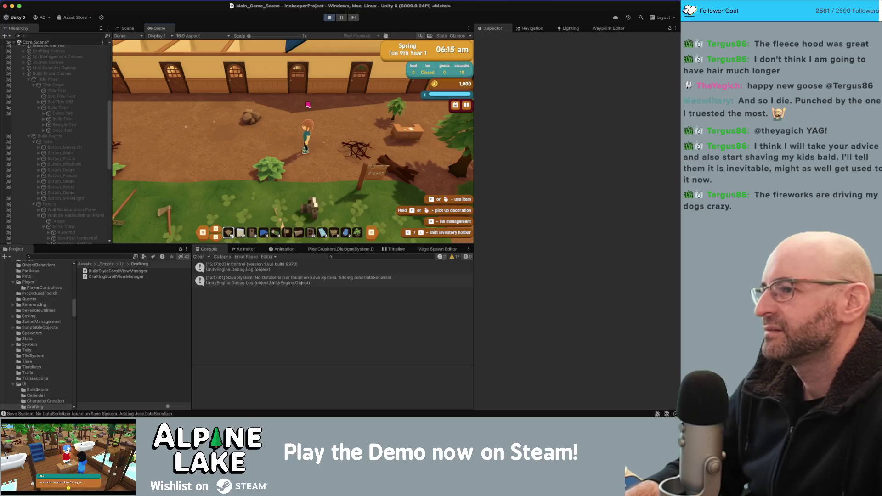
Walk the character toward the greenhouse and pick the Floor Flagstone style from the building menu
key("a")
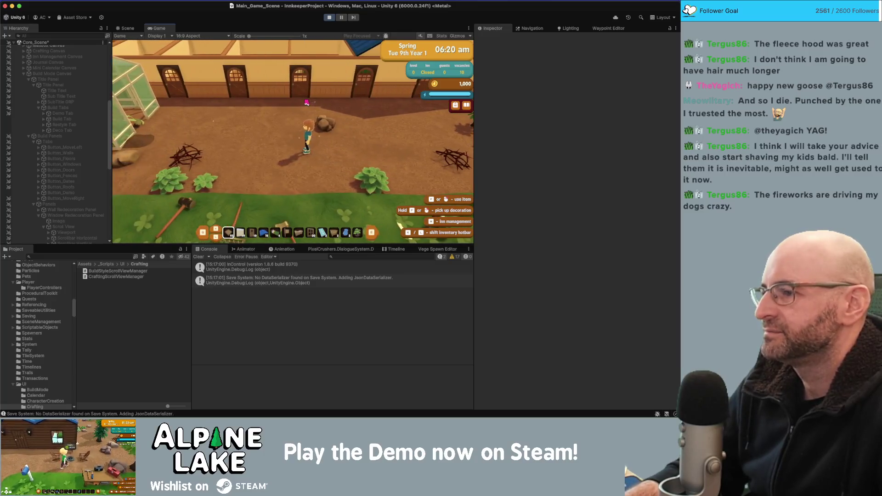
key("d")
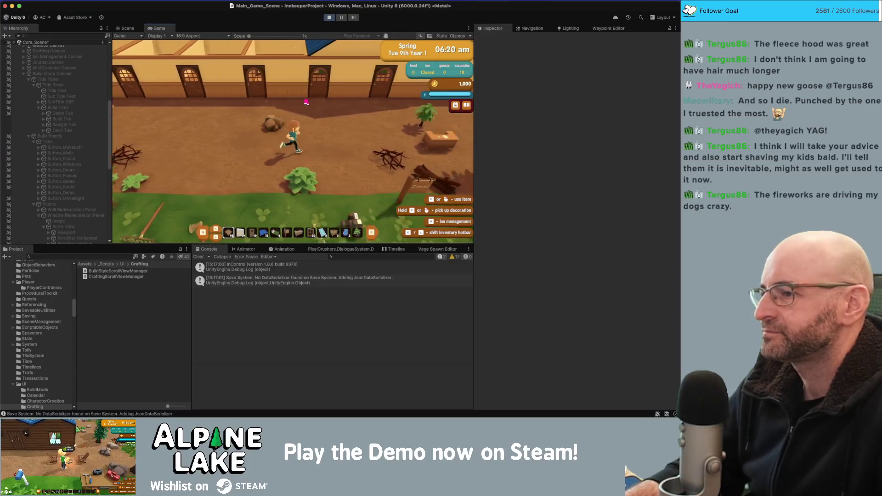
key("a")
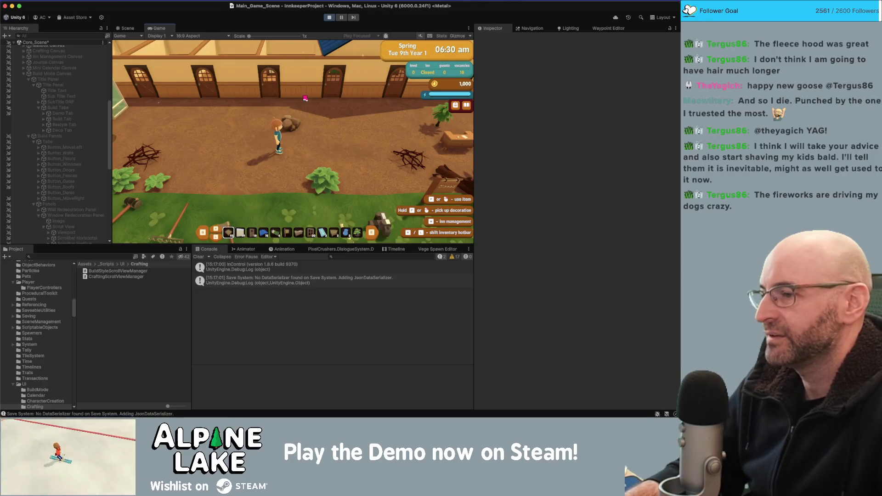
key("a")
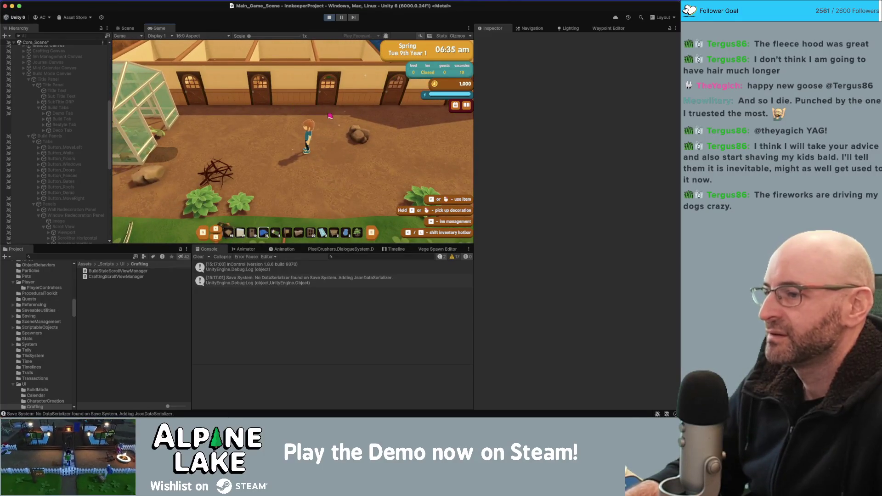
scroll(329, 116, "up", 2)
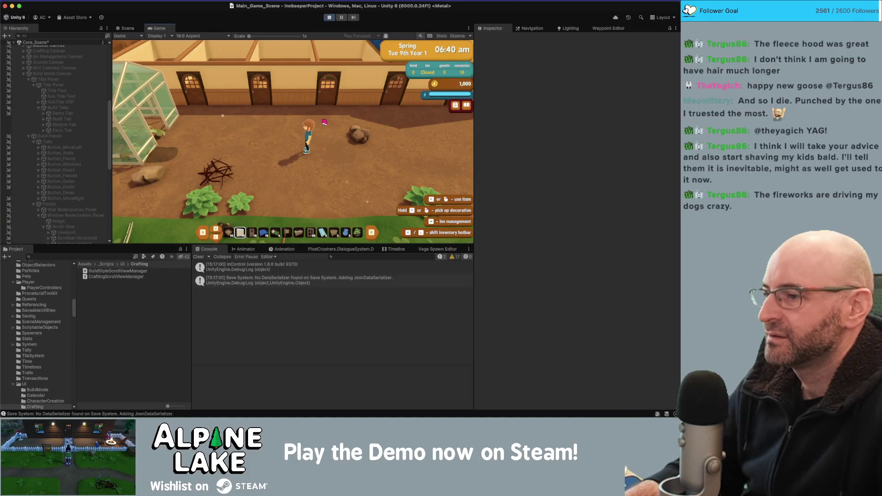
scroll(324, 122, "up", 1)
left_click(325, 121)
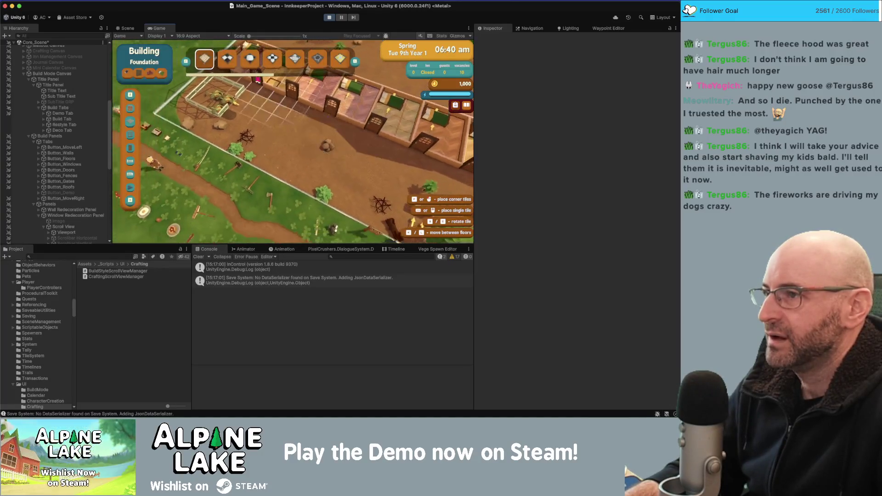
left_click(298, 60)
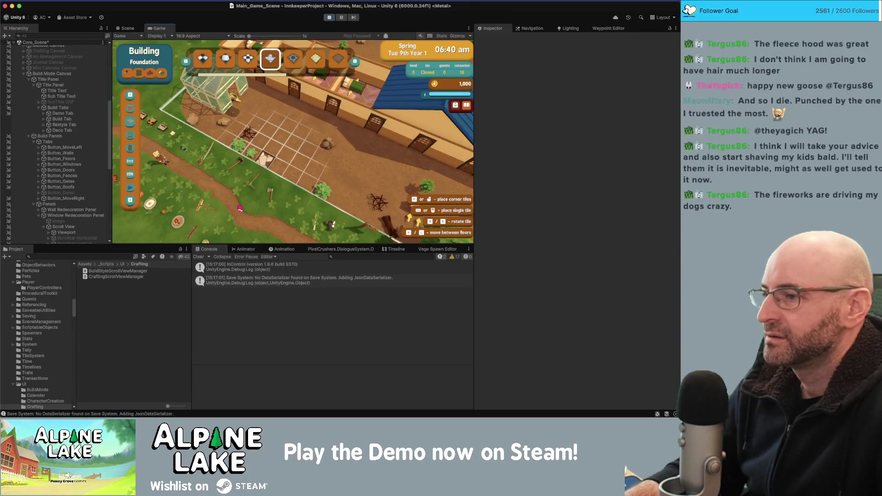
left_click(151, 74)
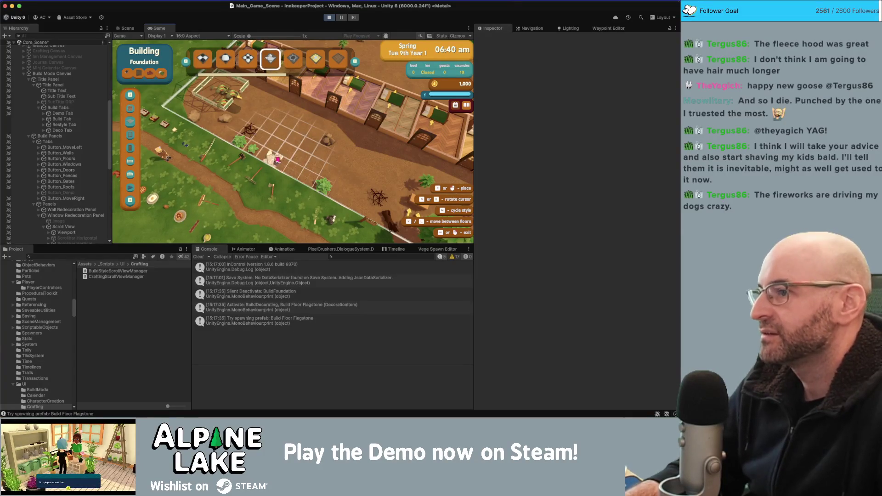
Lay a 3x3 flagstone patch, cycle it to Hexagons, clear the Console, and switch to Demolition
left_click(138, 75)
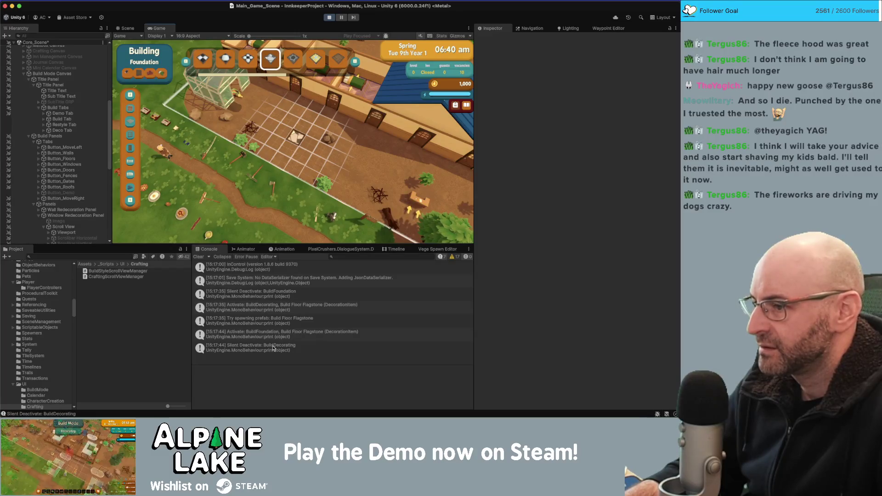
scroll(286, 160, "up", 2)
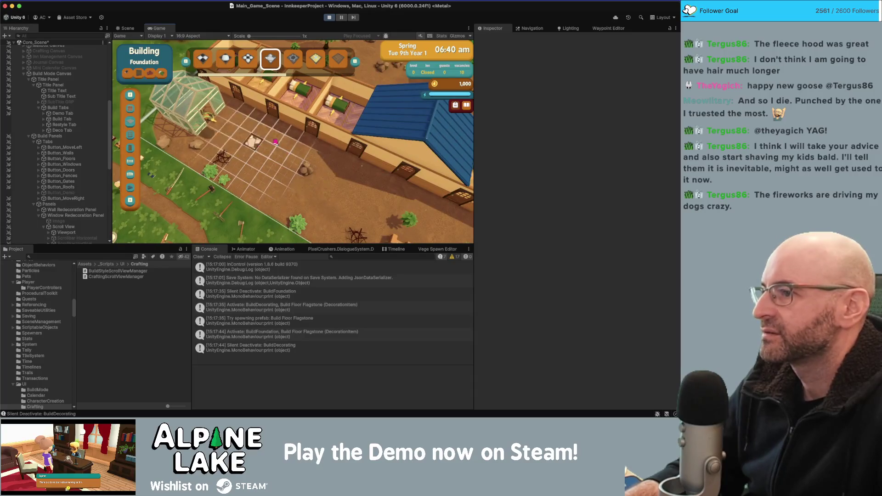
left_click_drag(263, 144, 275, 163)
left_click(270, 58)
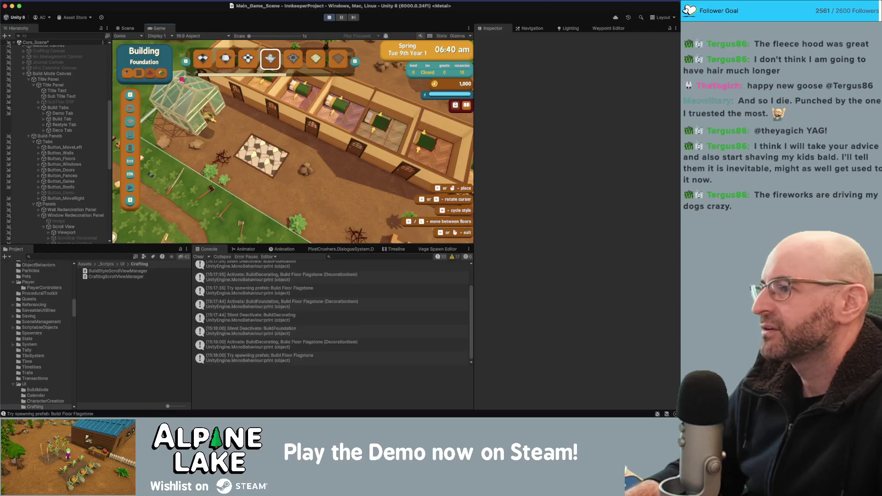
key("Tab")
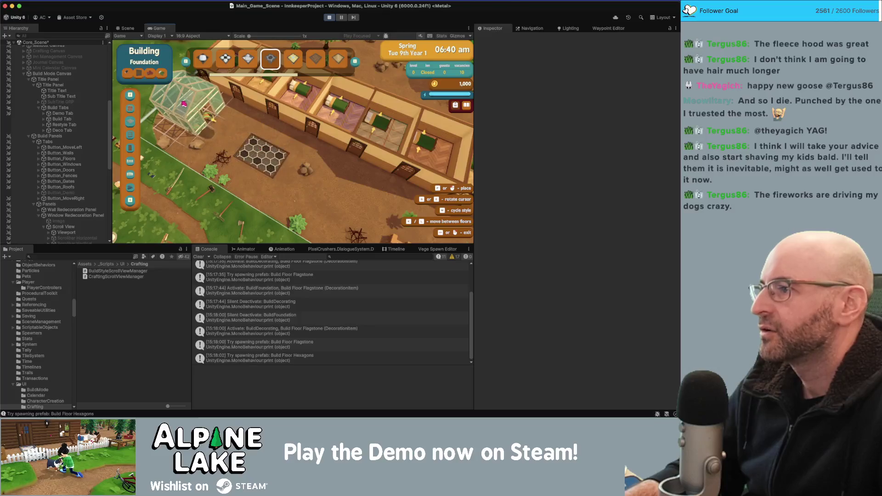
key("Tab")
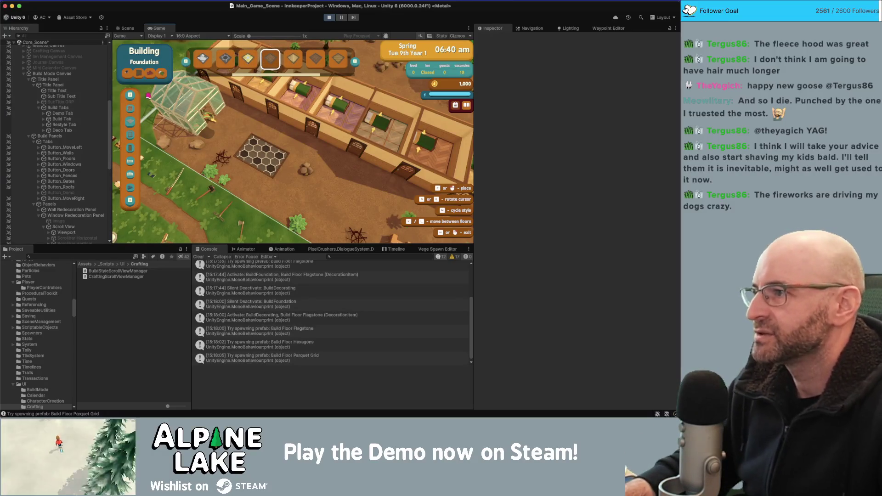
left_click(198, 257)
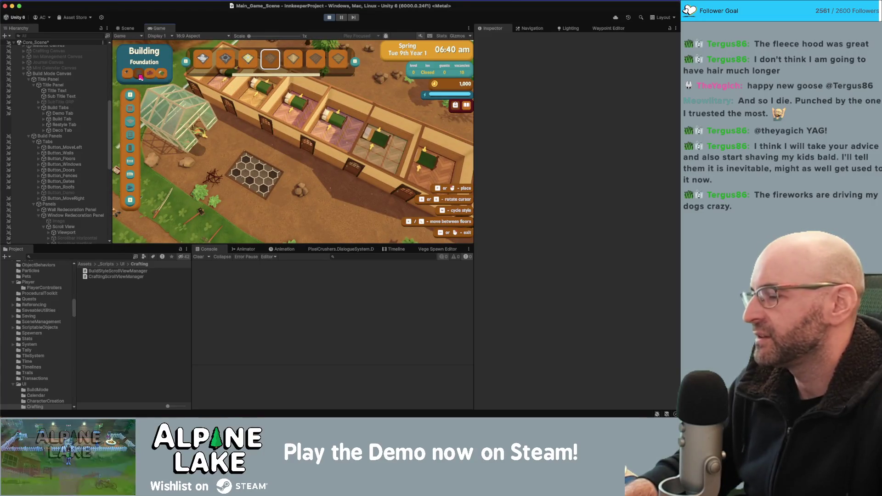
left_click(139, 75)
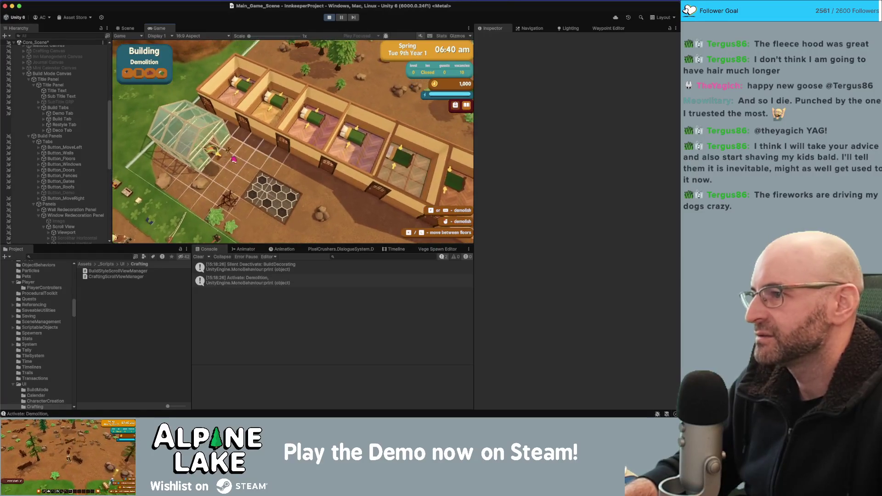
Return the building menu to Foundation mode and select Build Mode Canvas in the Hierarchy
left_click(140, 73)
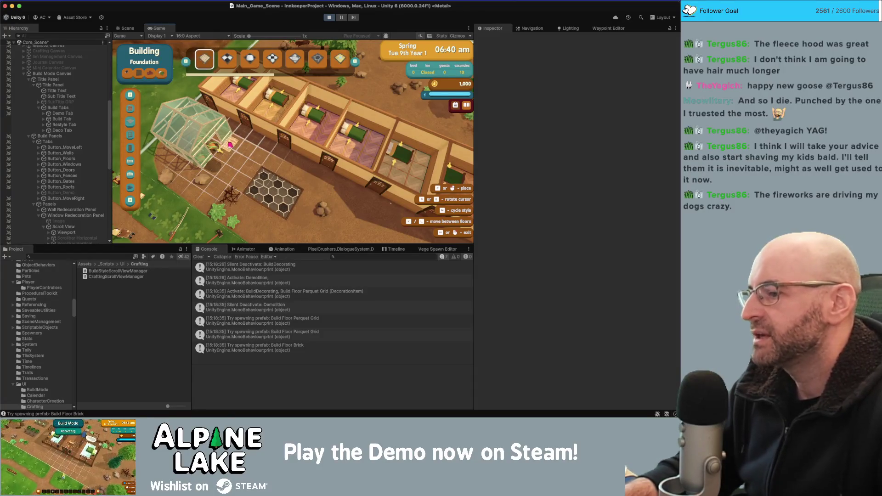
scroll(197, 76, "up", 2)
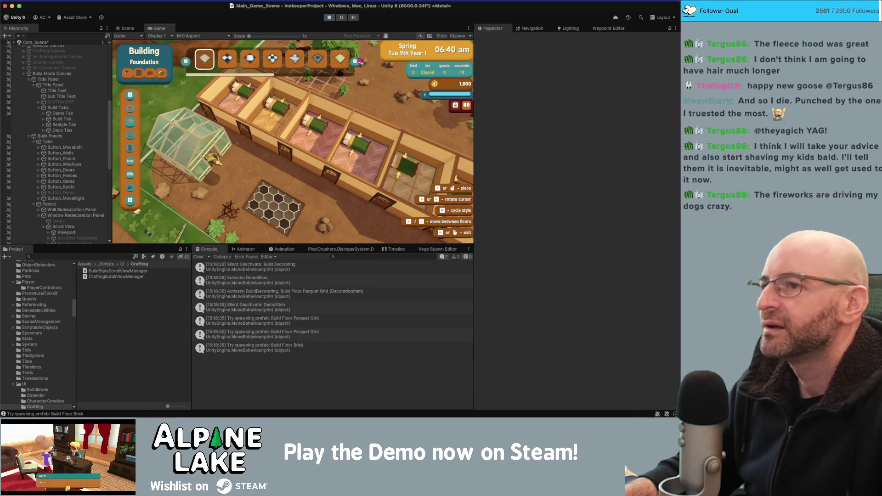
left_click(55, 79)
left_click(54, 74)
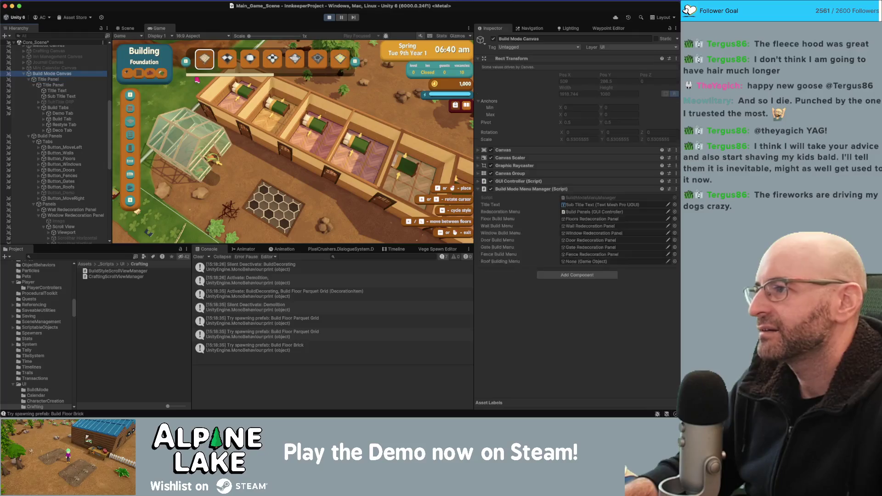
Switch the Inspector to Debug view to reveal hidden fields, then bring Visual Studio forward
left_click(676, 28)
left_click(606, 62)
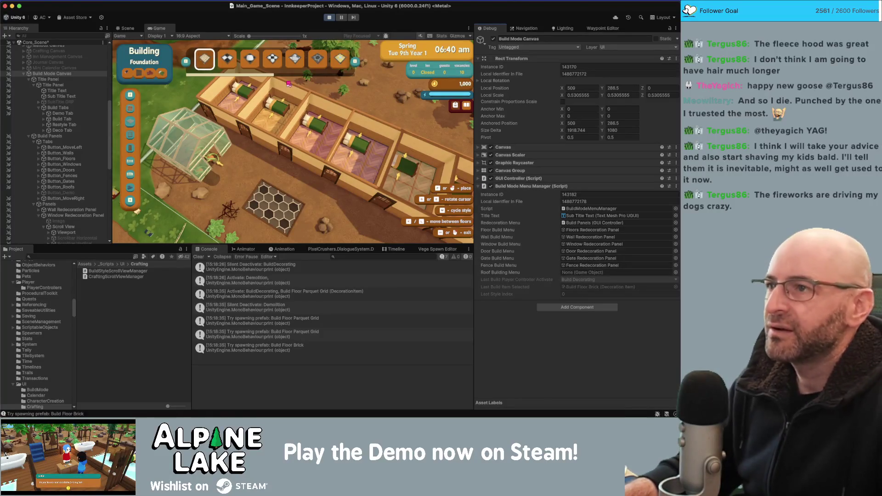
key("super+Tab")
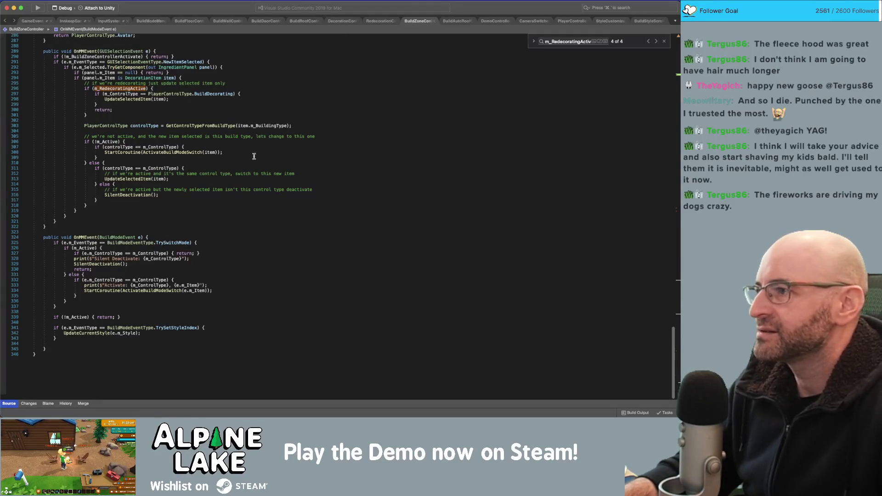
Open the BuildModeMenuManager script in Visual Studio
scroll(254, 156, "up", 15)
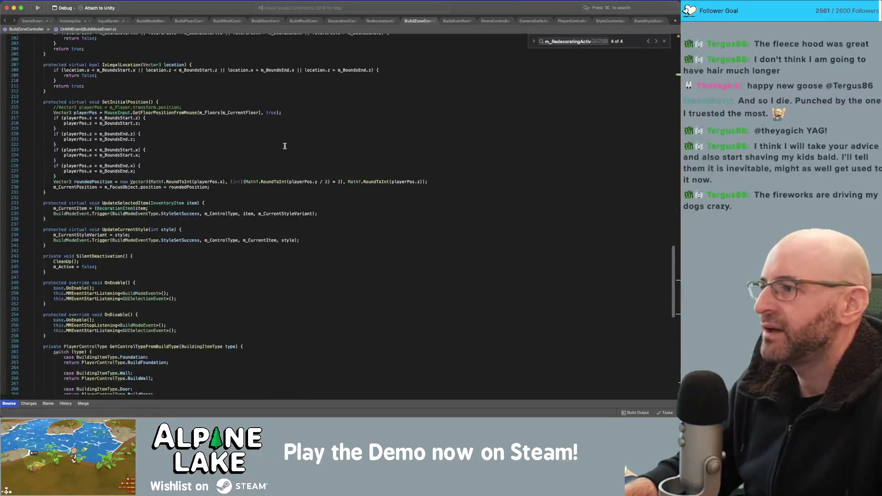
scroll(285, 146, "down", 8)
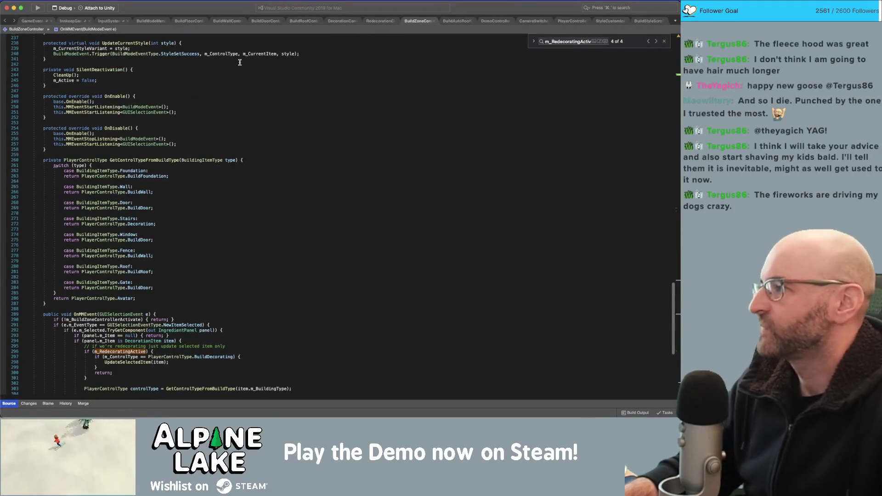
left_click(149, 21)
scroll(149, 197, "down", 15)
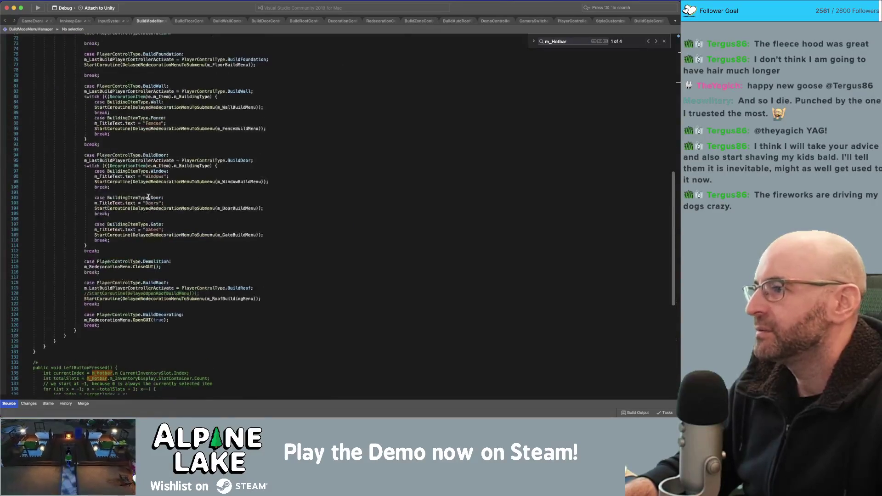
scroll(148, 198, "up", 2)
scroll(116, 237, "up", 2)
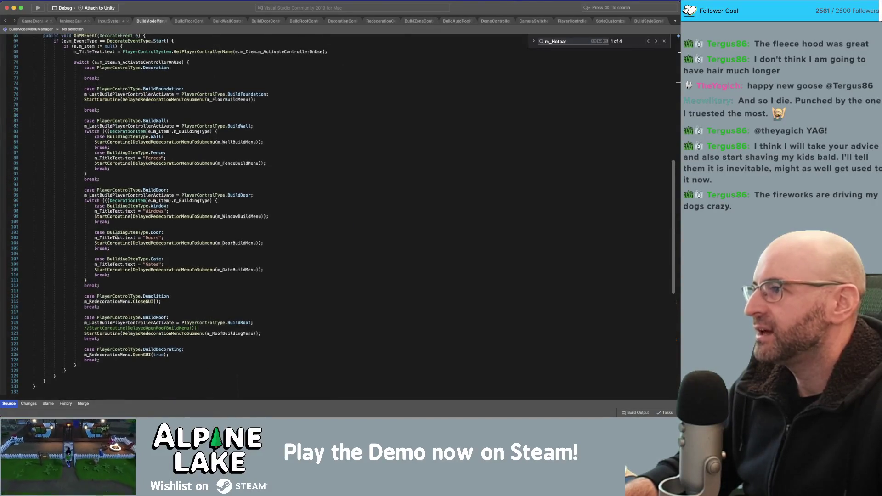
Search for m_LastBuildPlayerControllerActivate with Cmd+F and review all seven matches
double_click(112, 322)
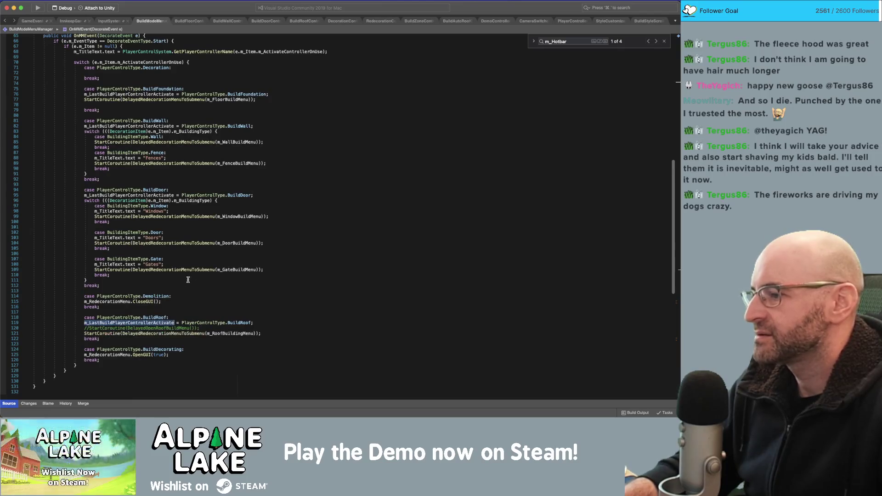
key("super+f")
mouse_move(224, 214)
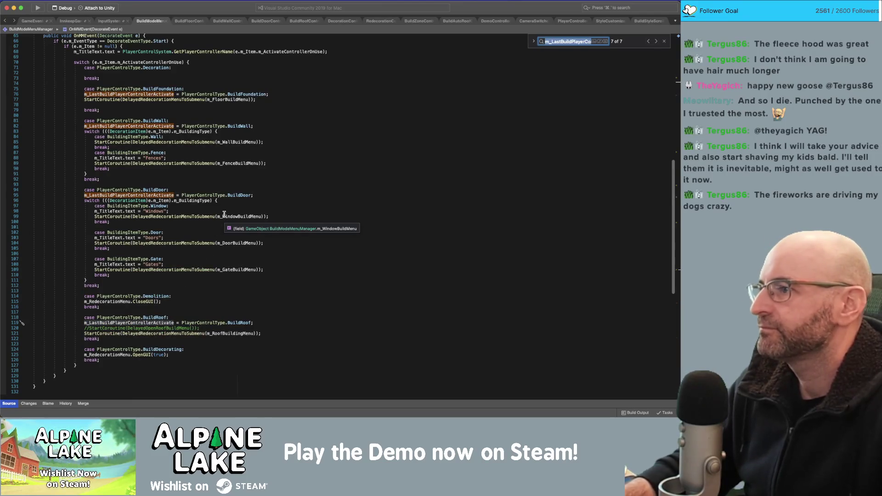
scroll(224, 214, "down", 3)
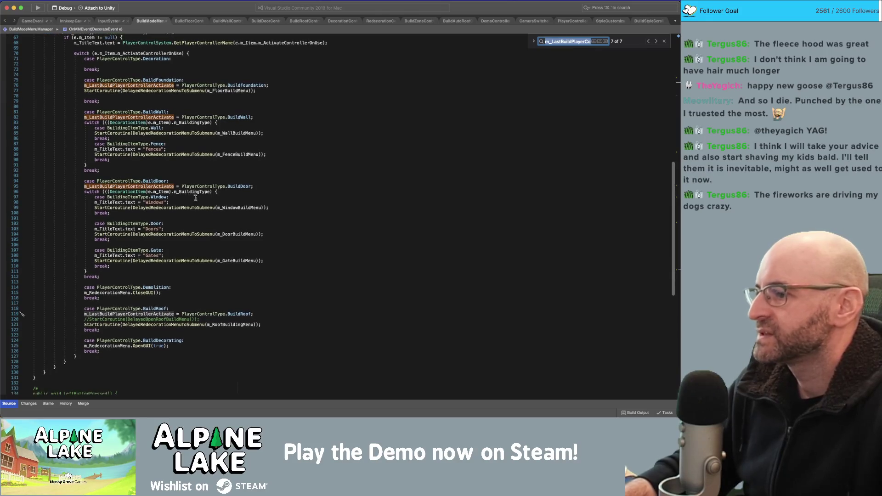
scroll(198, 229, "up", 15)
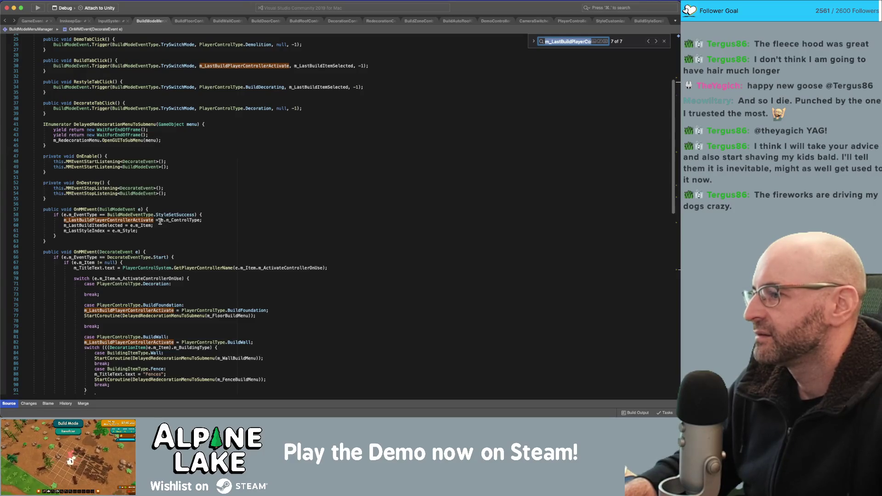
scroll(154, 216, "up", 7)
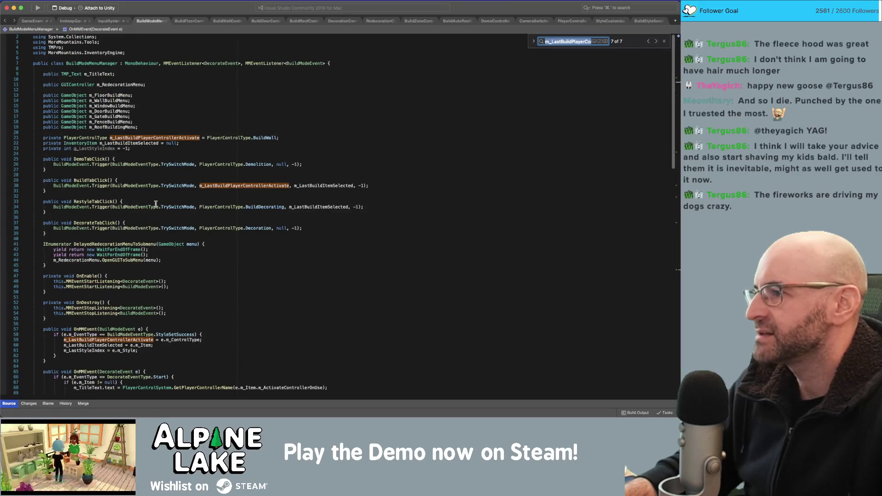
scroll(156, 203, "down", 1)
scroll(135, 324, "down", 1)
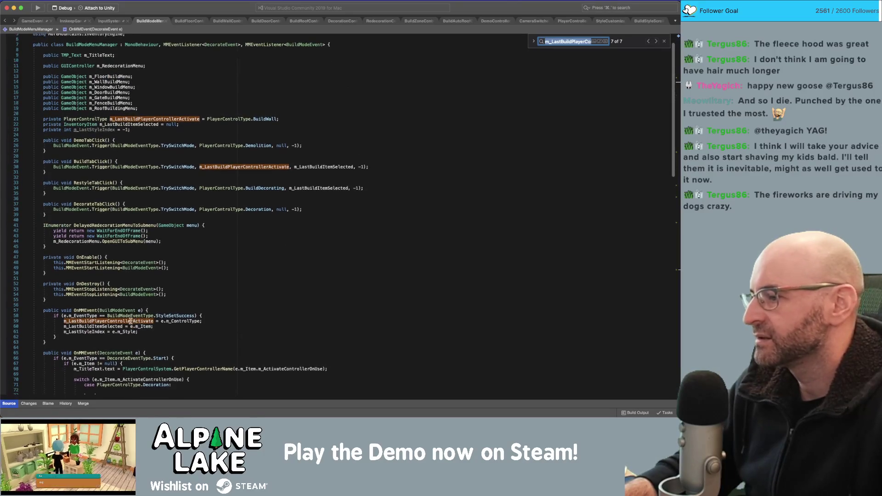
scroll(133, 308, "down", 15)
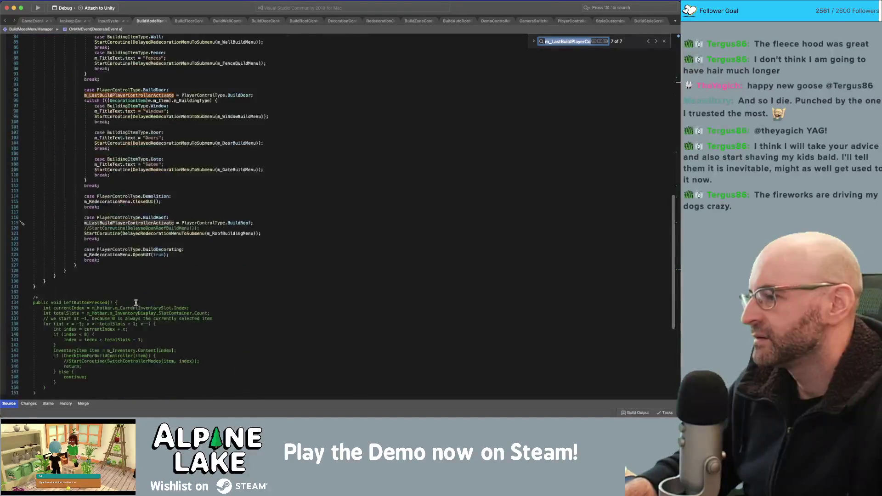
scroll(137, 301, "up", 5)
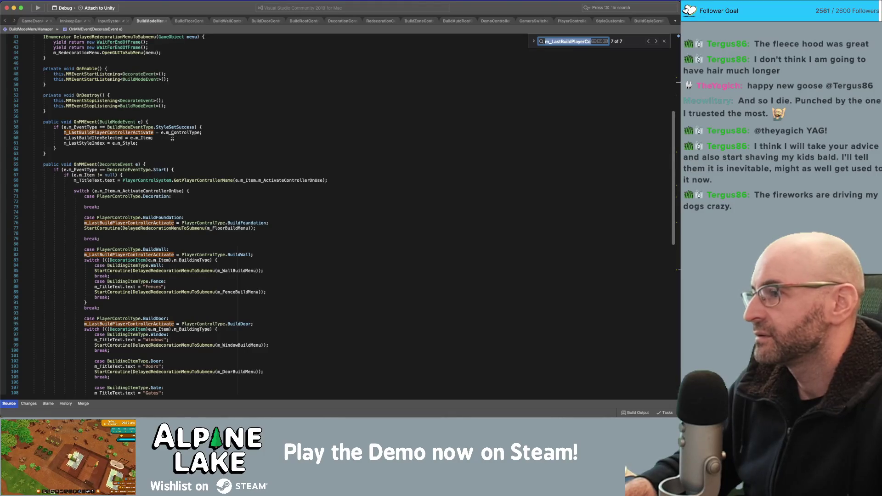
mouse_move(174, 133)
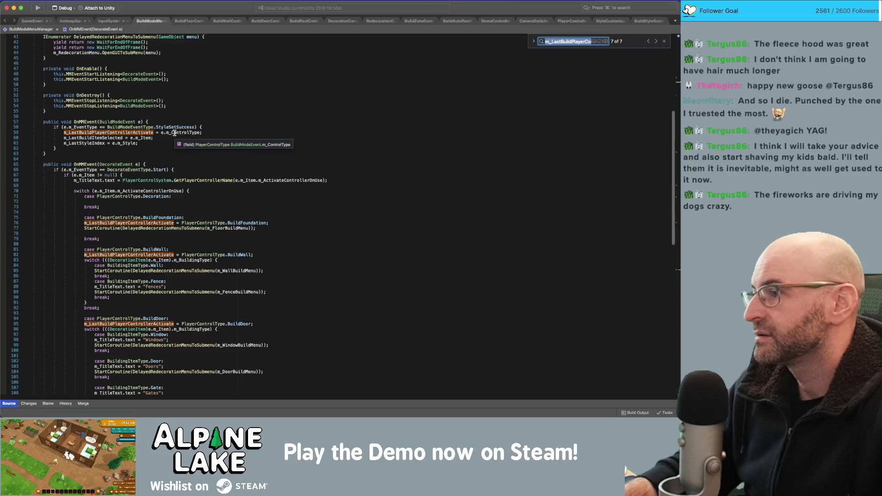
left_click(205, 127)
Add an if (e.m_ControlType == PlayerControlType.BuildDecorating) { line above the assignment
key("Return")
type("if")
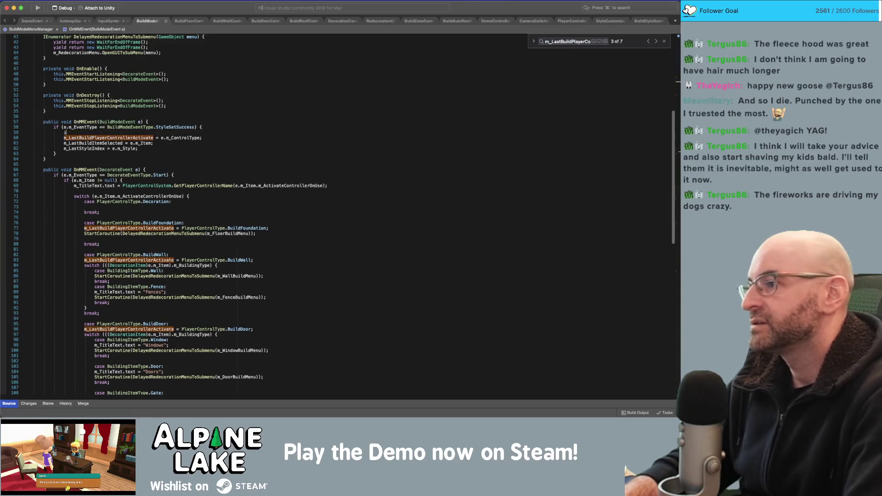
type("(m_BuildDec")
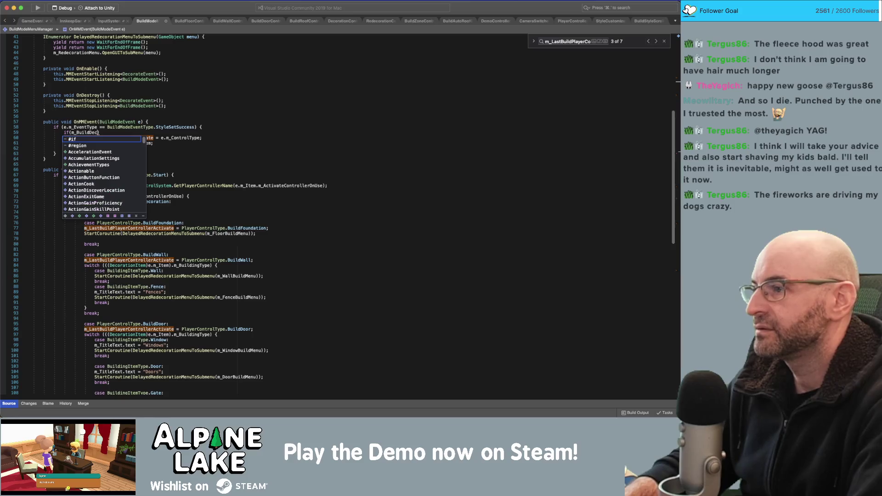
key("BackSpace")
key("BackSpace")
key("BackSpace")
type("e.m_C")
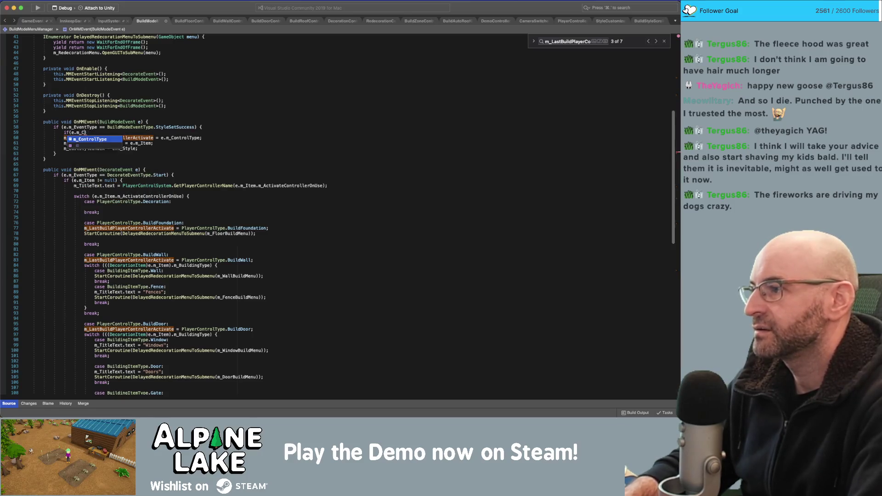
type("ontrolType == rede")
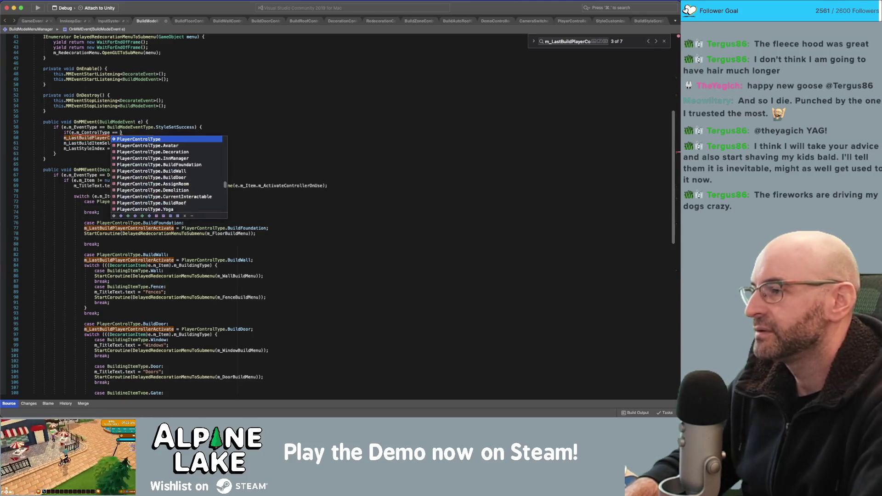
type("c")
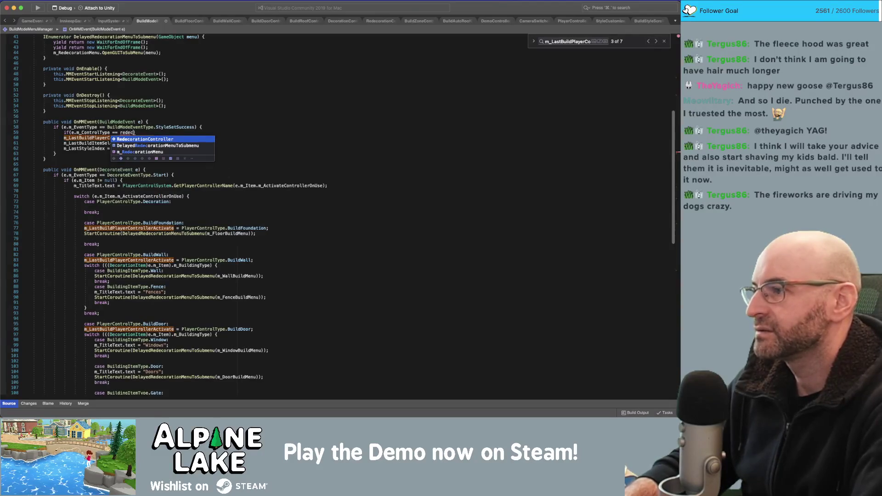
key("BackSpace")
key("BackSpace")
key("BackSpace")
type("PlayerControlType.BuildDecorating)")
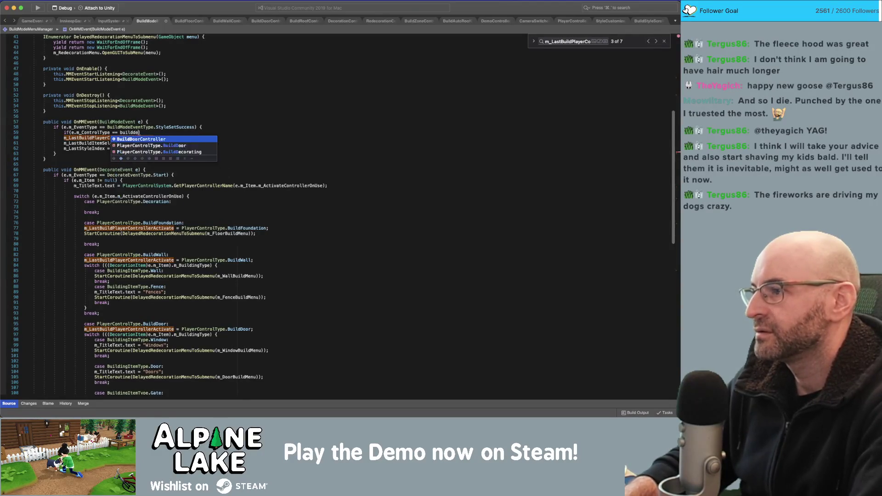
type(" {")
key("Return")
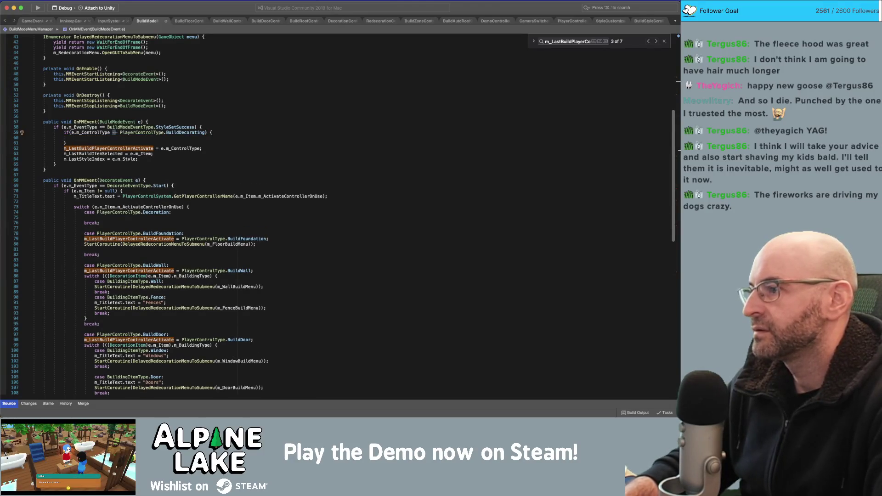
Move the assignment inside the if block's braces and return to Unity
key("alt+Up")
key("alt+Up")
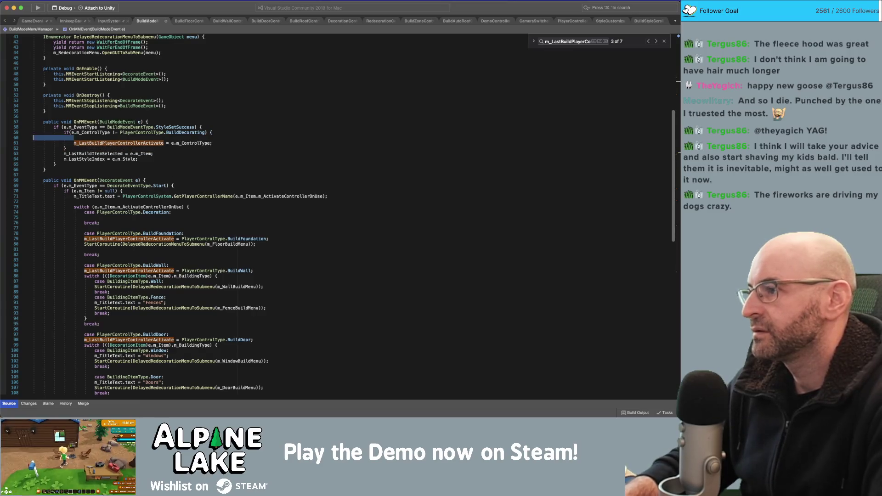
key("Delete")
key("Down")
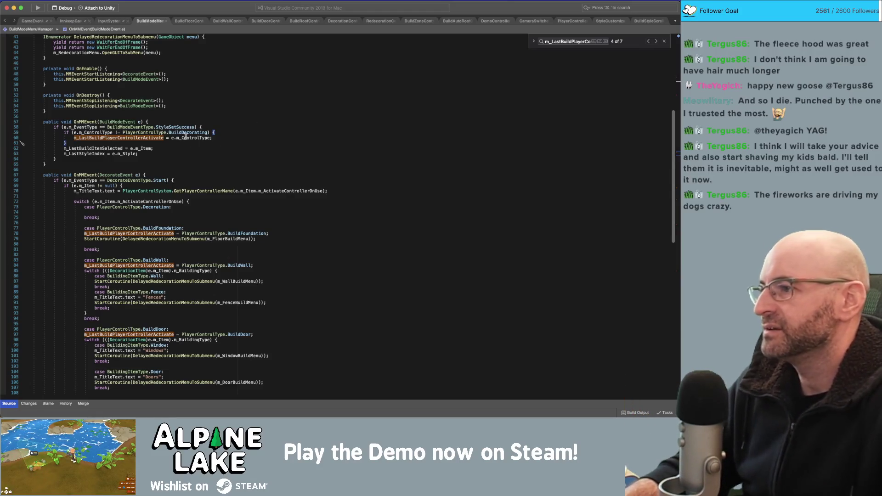
left_click(173, 111)
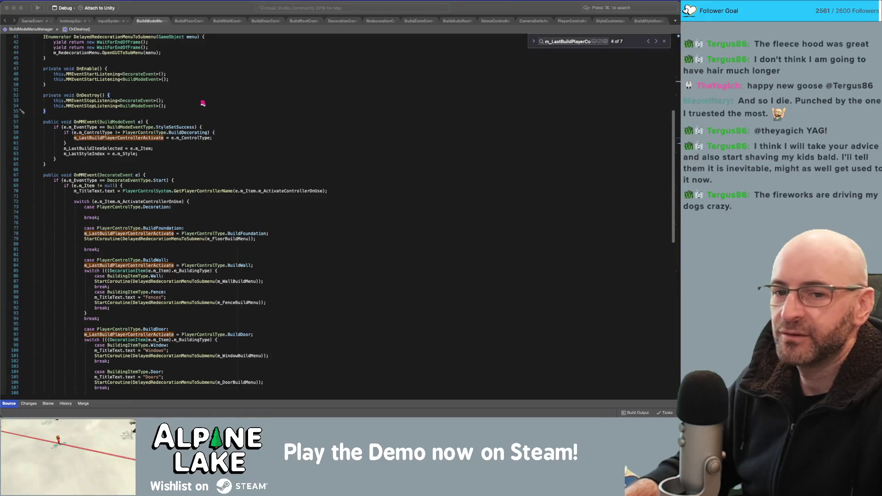
key("super+Tab")
left_click(328, 18)
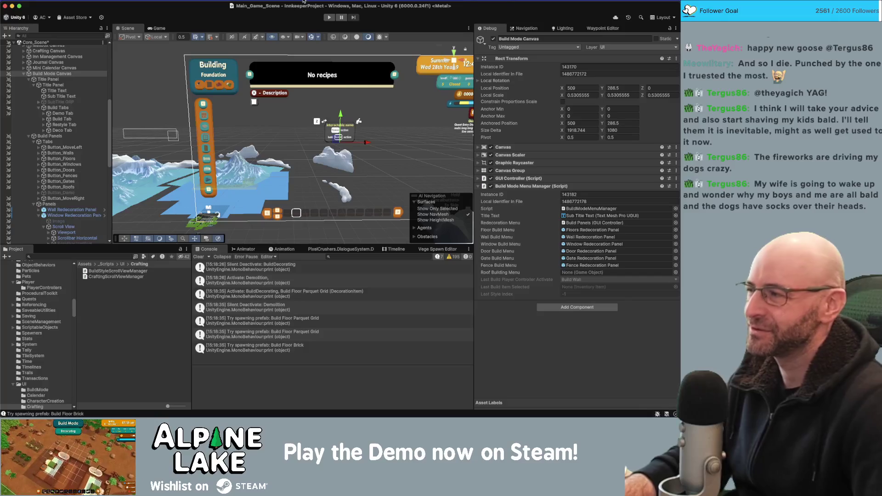
Start Play mode to run the game with the recompiled scripts
left_click(325, 20)
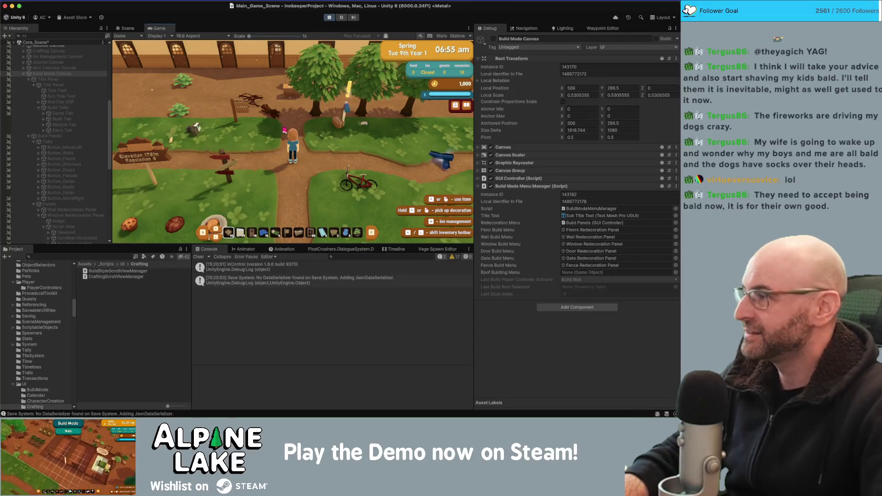
Walk the character around the inn yard, then restart Play mode after the error
key("w")
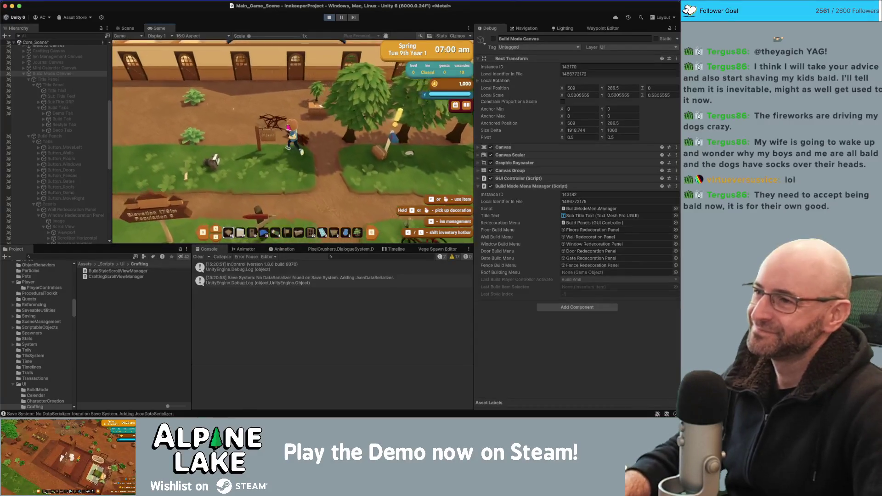
key("a")
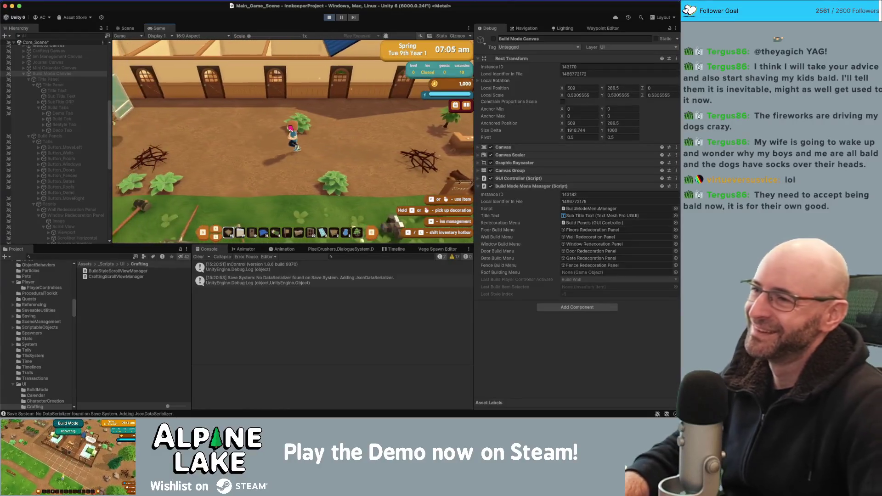
key("a")
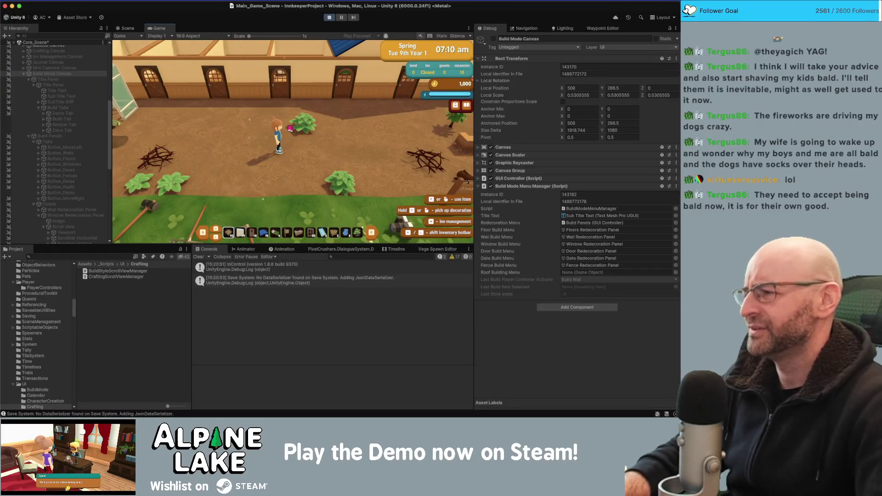
key("w")
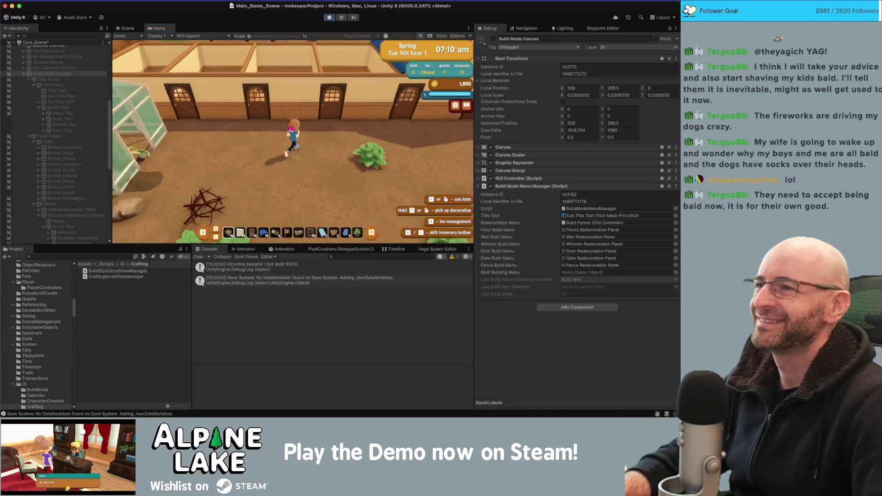
key("s")
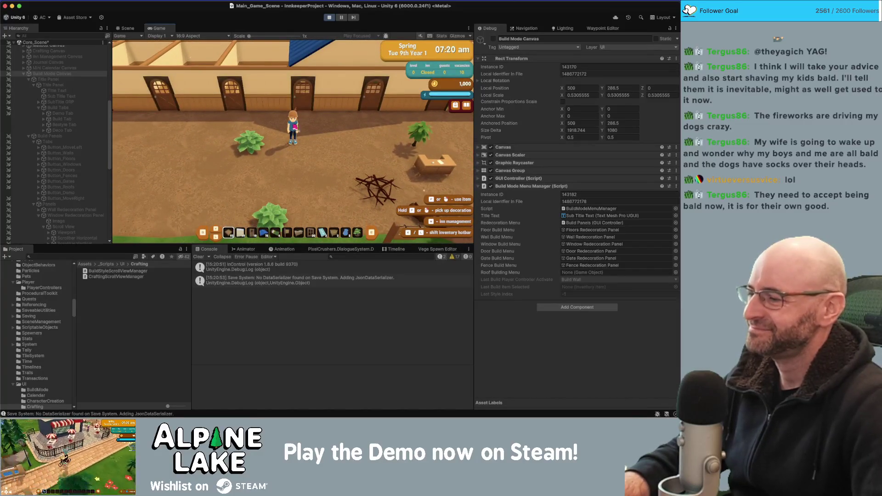
key("d")
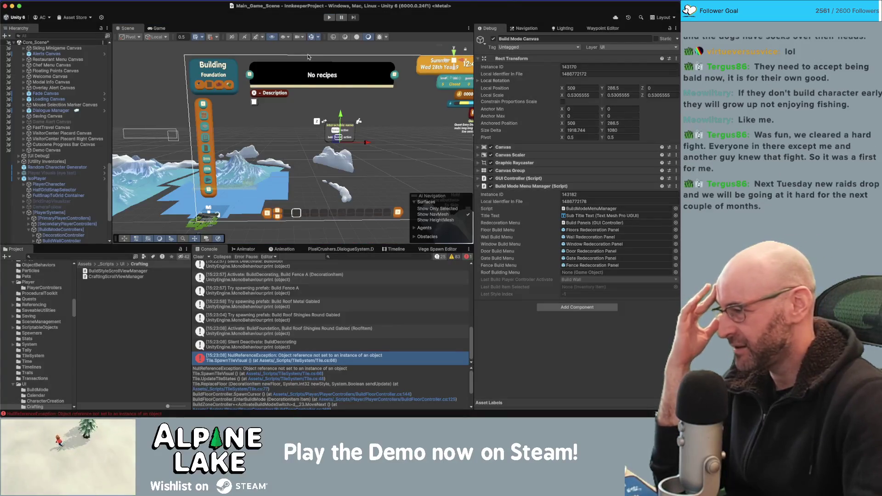
left_click(329, 17)
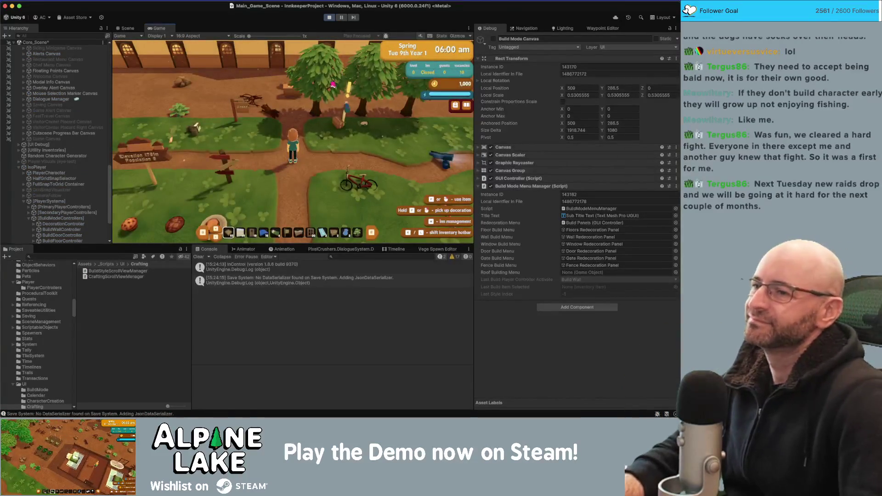
Walk the restarted character north and left toward the inn
key("w")
key("a")
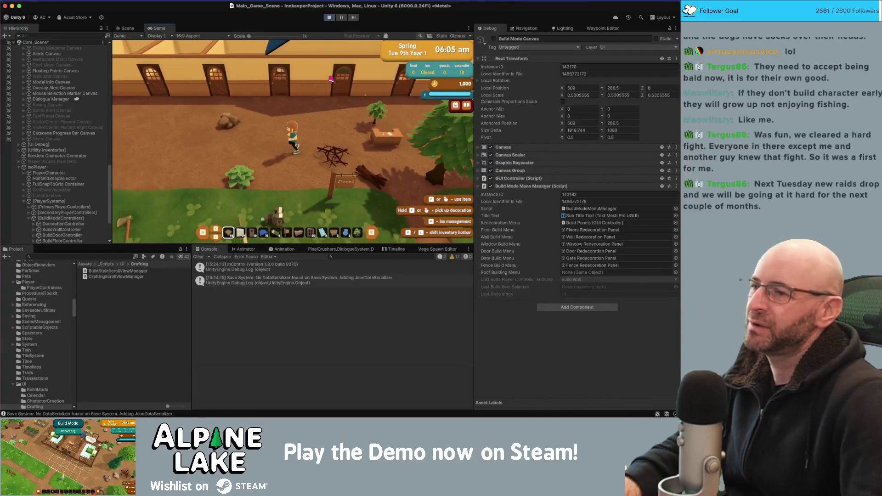
key("w")
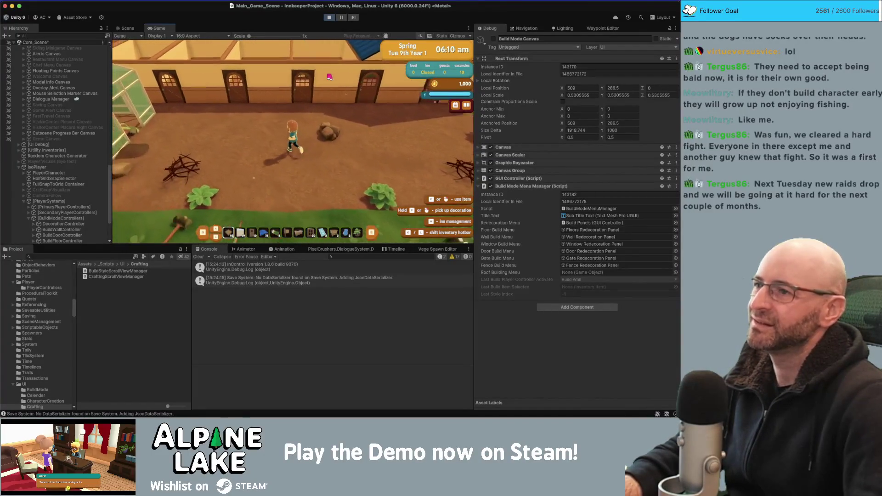
key("s")
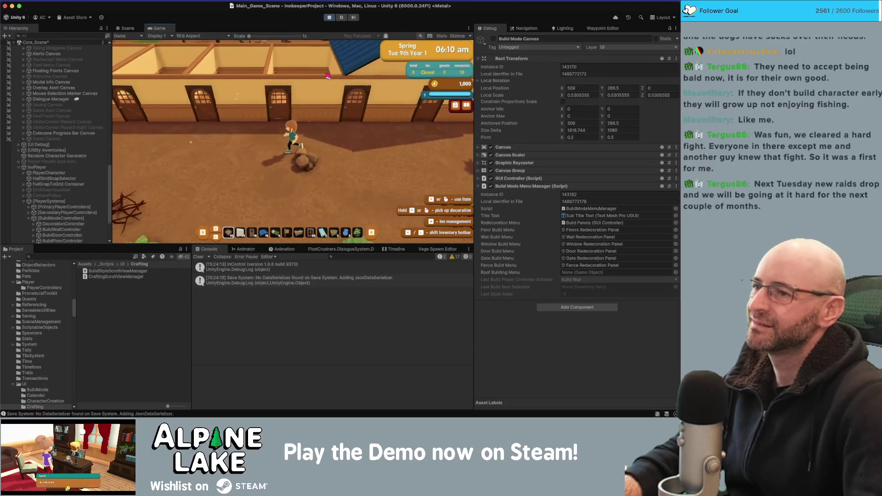
scroll(332, 107, "down", 7)
scroll(331, 107, "up", 7)
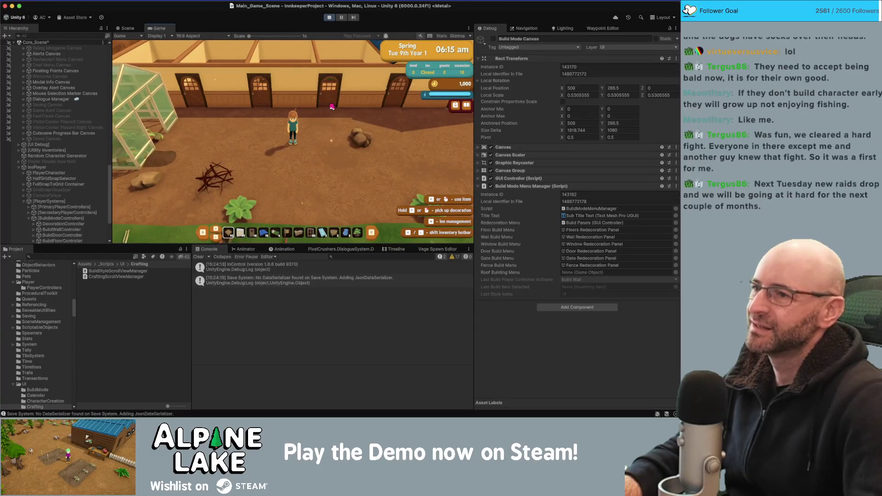
Open build mode with B, lay a rectangle of hexagon floor, and switch it to octagon tiles
key("w")
key("d")
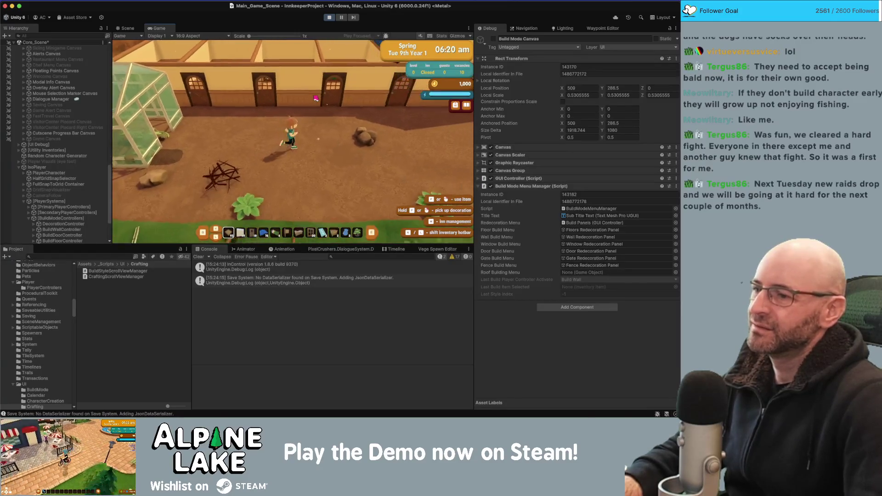
key("b")
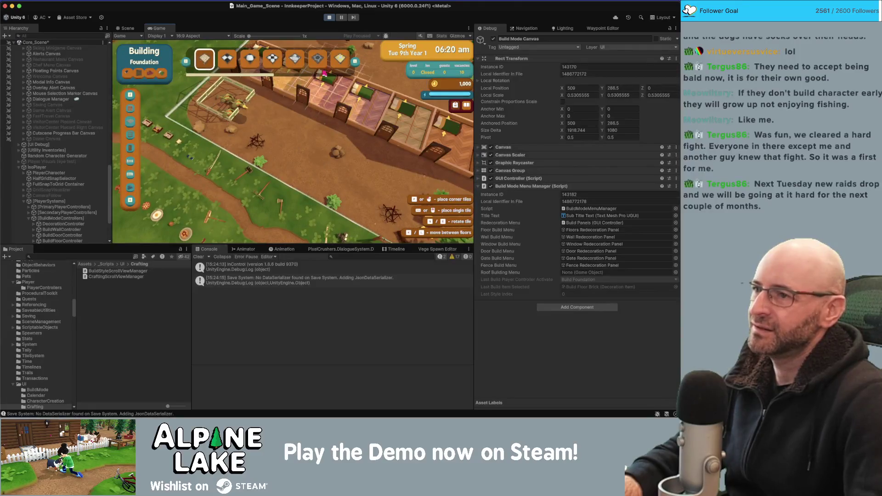
scroll(324, 73, "down", 3)
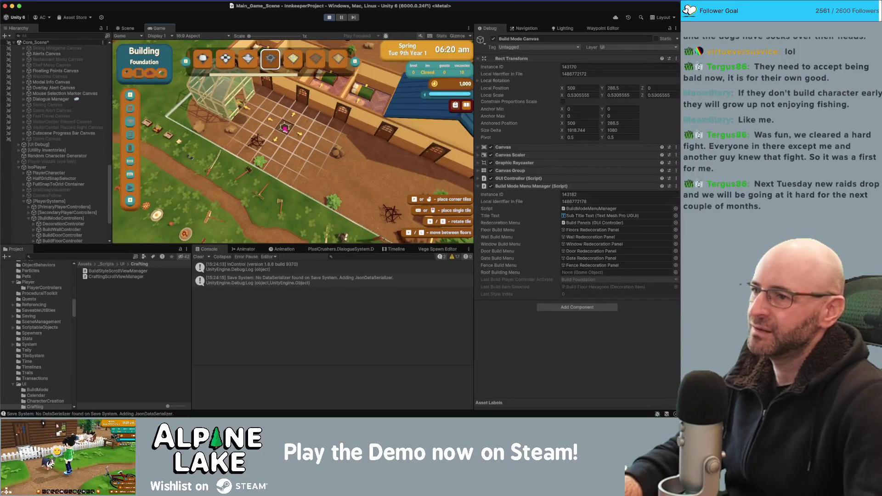
left_click_drag(285, 128, 305, 162)
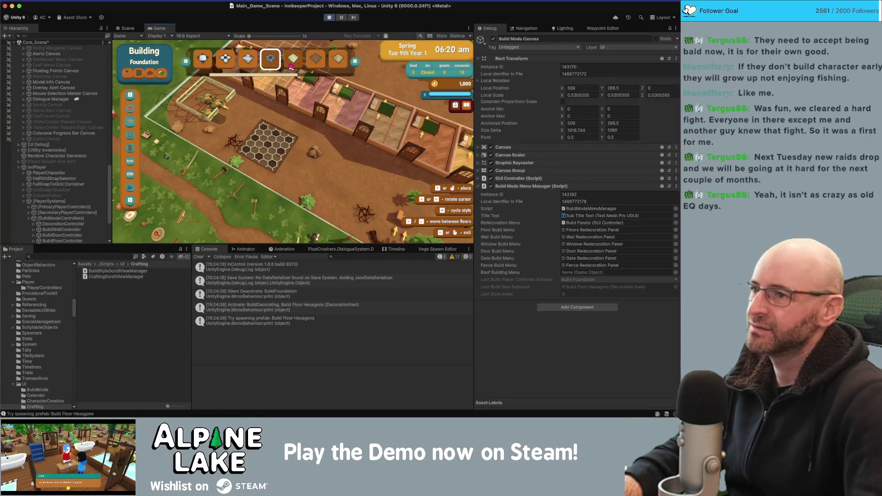
scroll(287, 100, "down", 1)
left_click(268, 136)
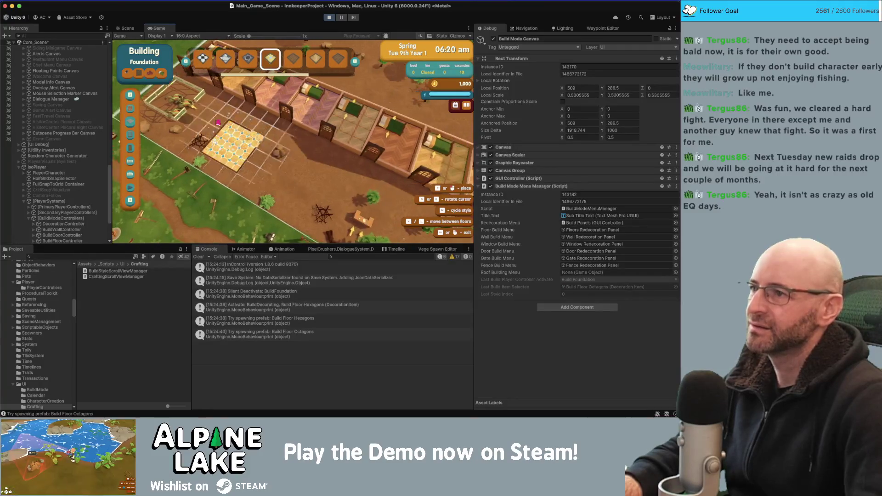
Toggle Foundation and floor modes, choose the Parquet Grid style, and pan over the rooms
left_click(143, 76)
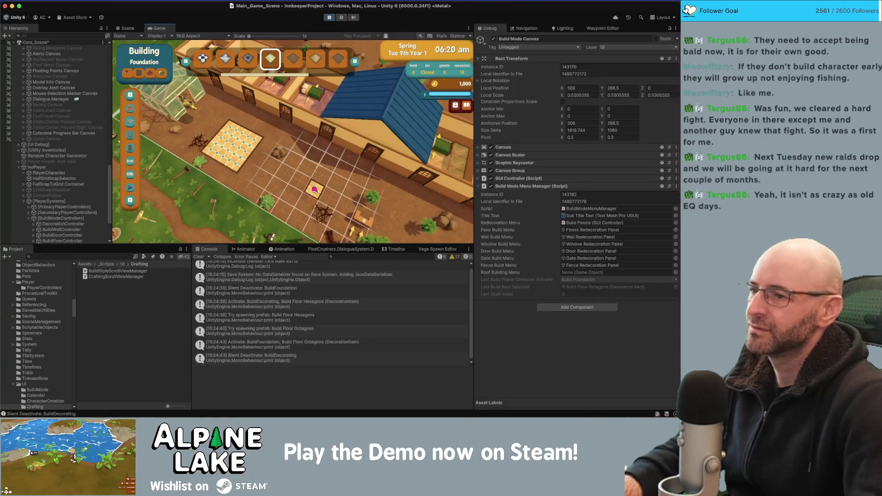
left_click(152, 74)
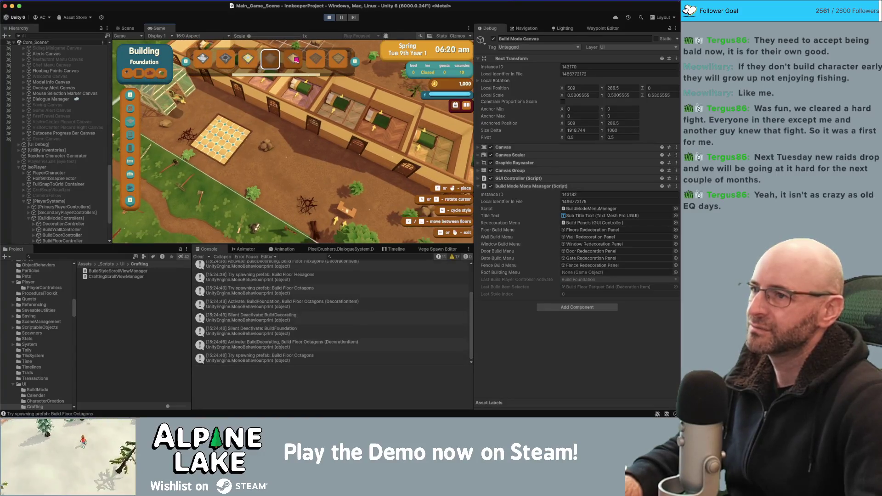
left_click(296, 60)
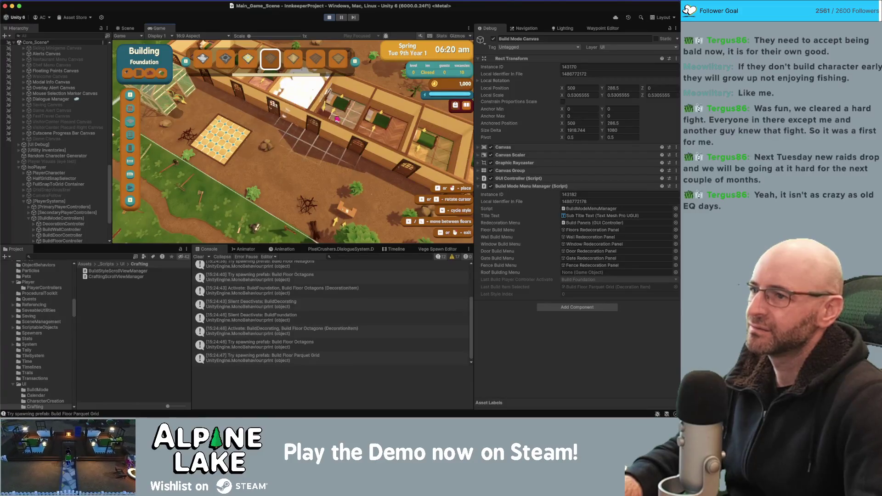
scroll(230, 97, "down", 2)
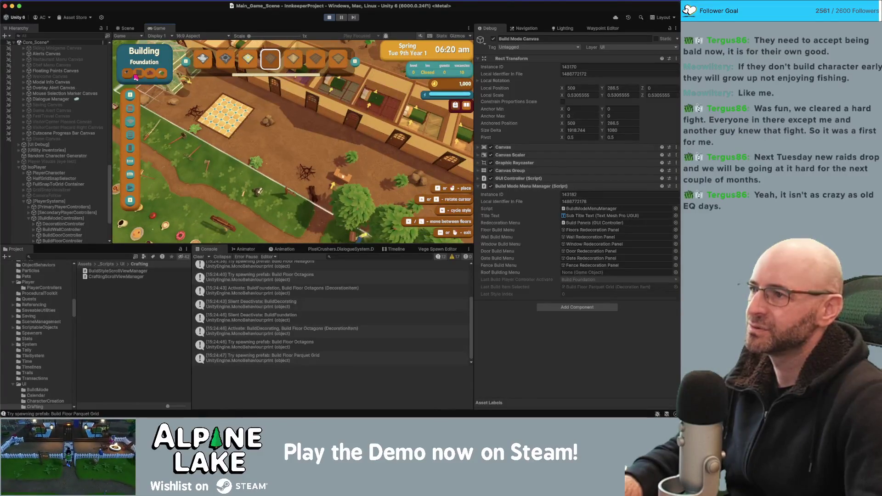
left_click(136, 76)
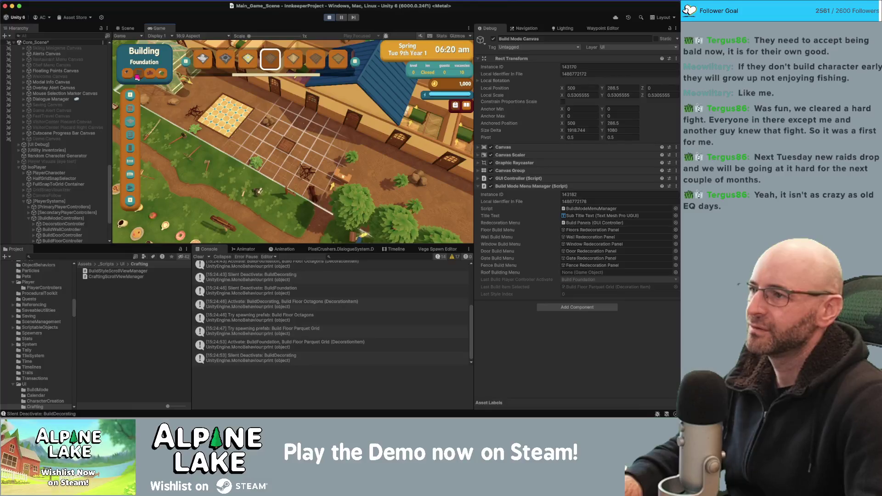
key("w")
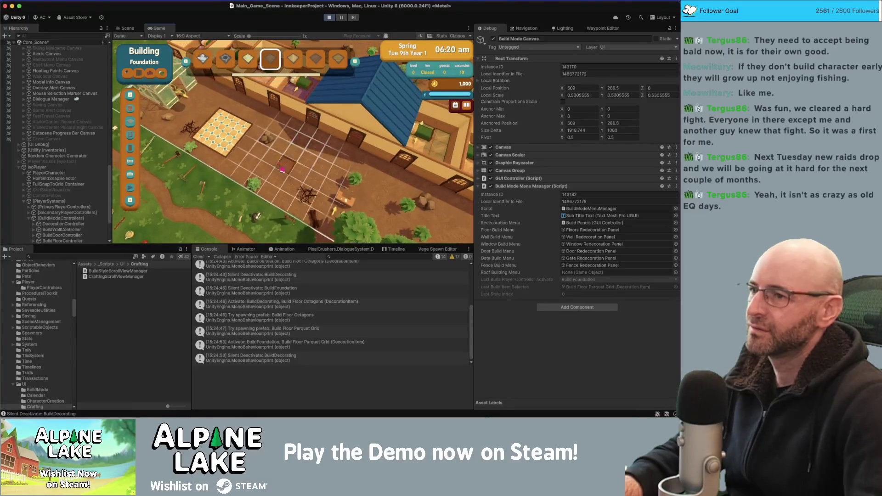
key("w")
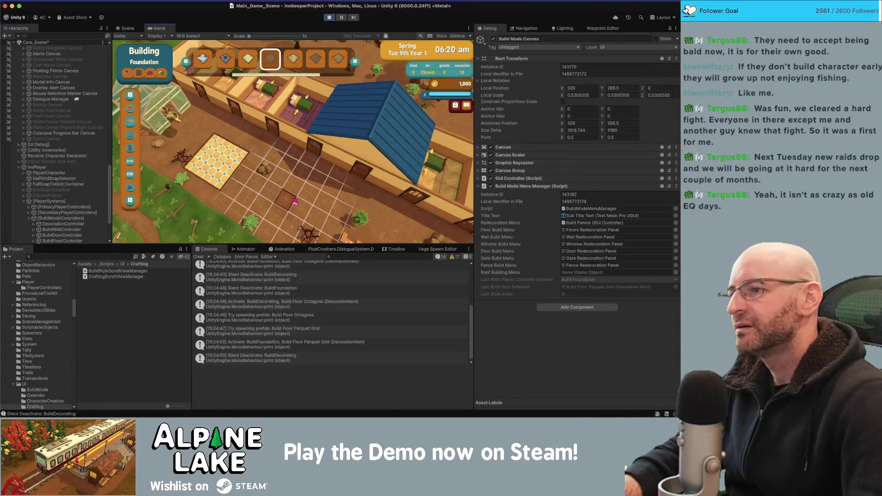
Lay grey parquet flooring in the inn's third room
key("w")
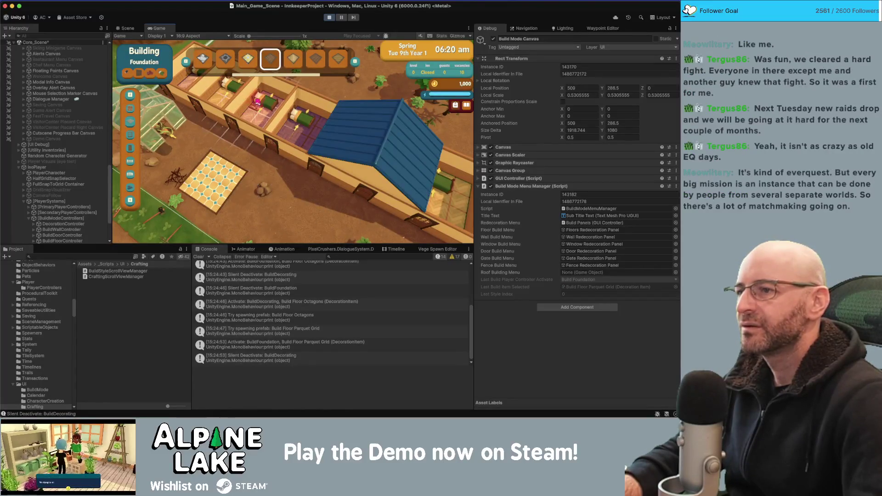
key("w")
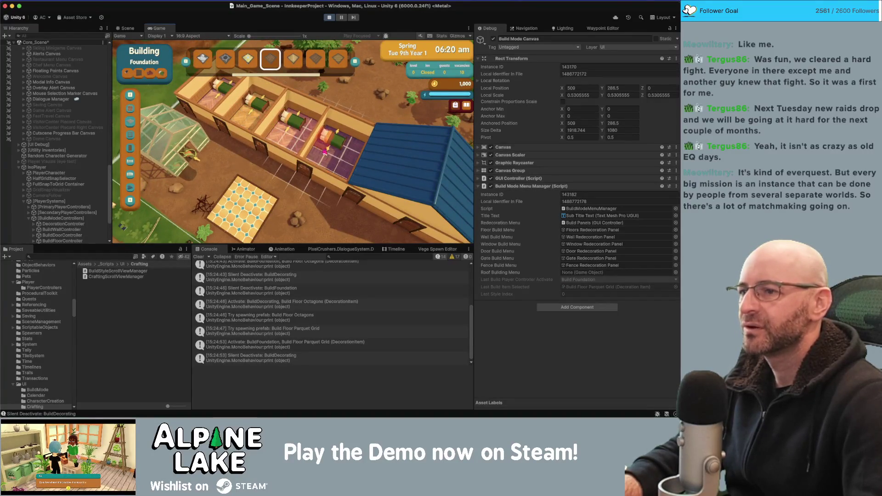
key("d")
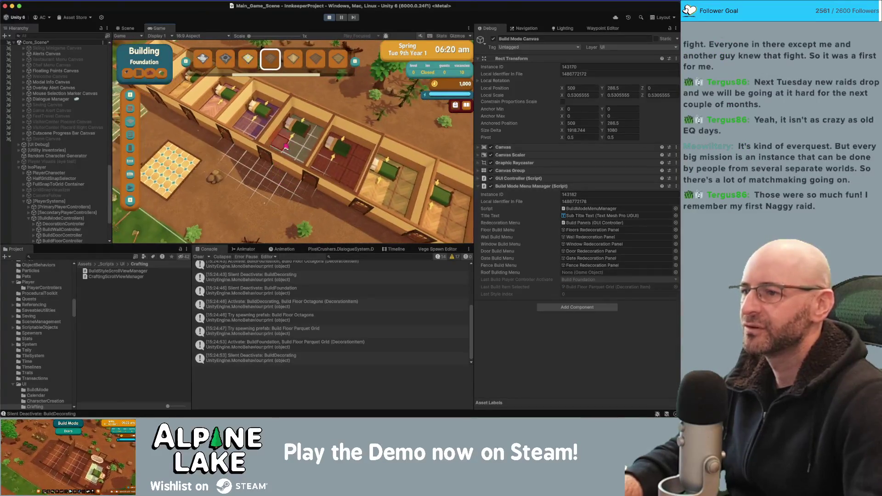
left_click(294, 151)
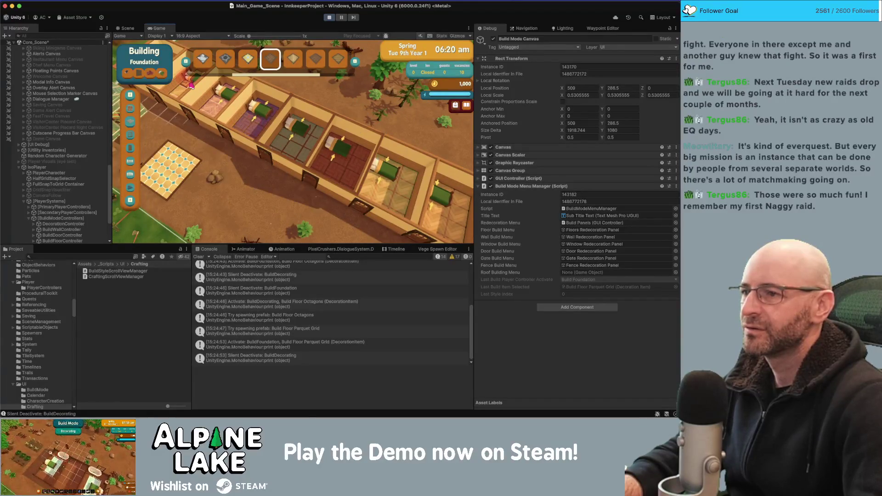
Survey the inn's rooms, then exit build mode and reopen it on Foundation
key("w")
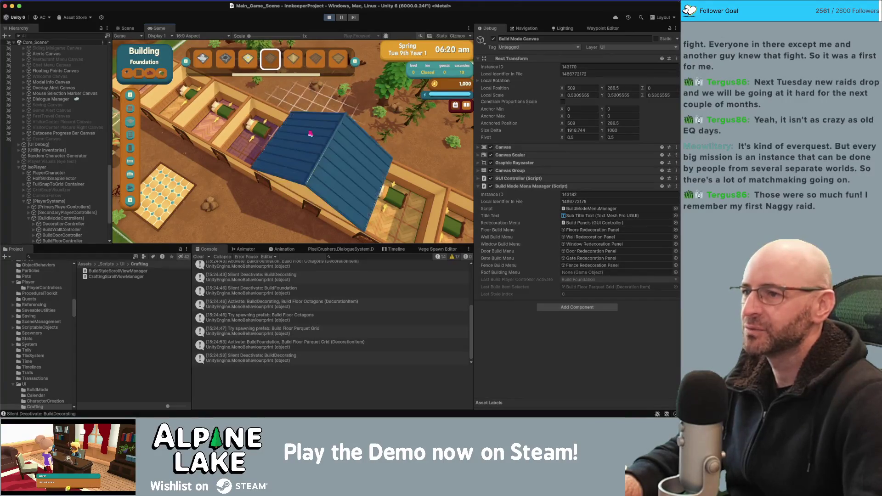
key("a")
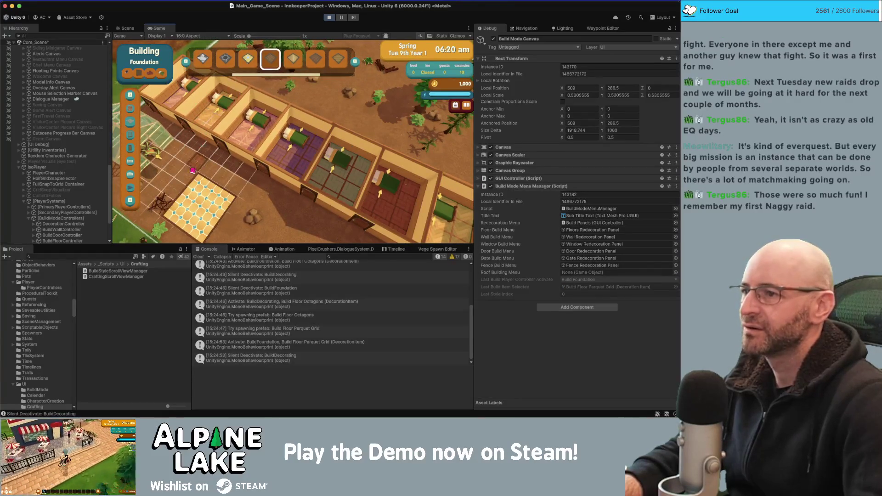
key("a")
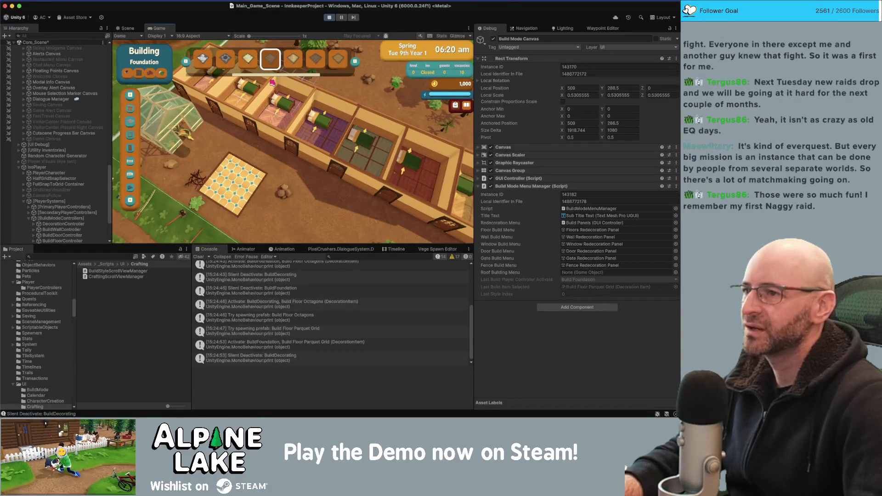
key("d")
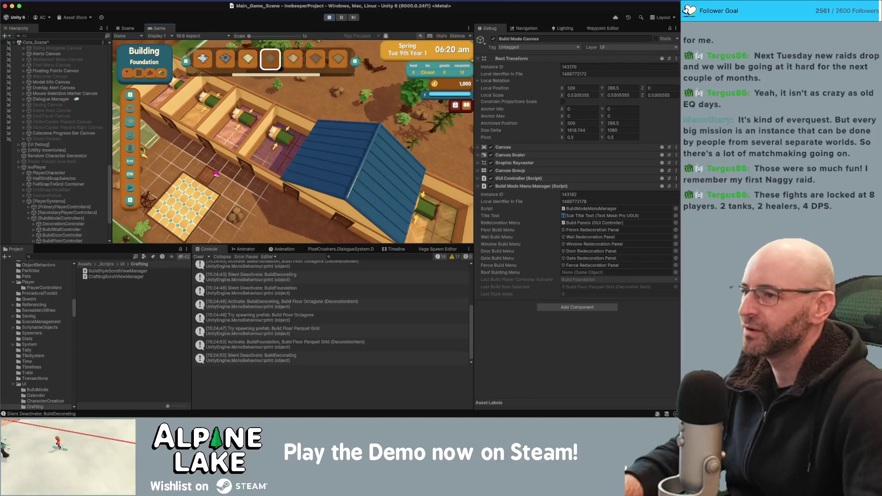
key("a")
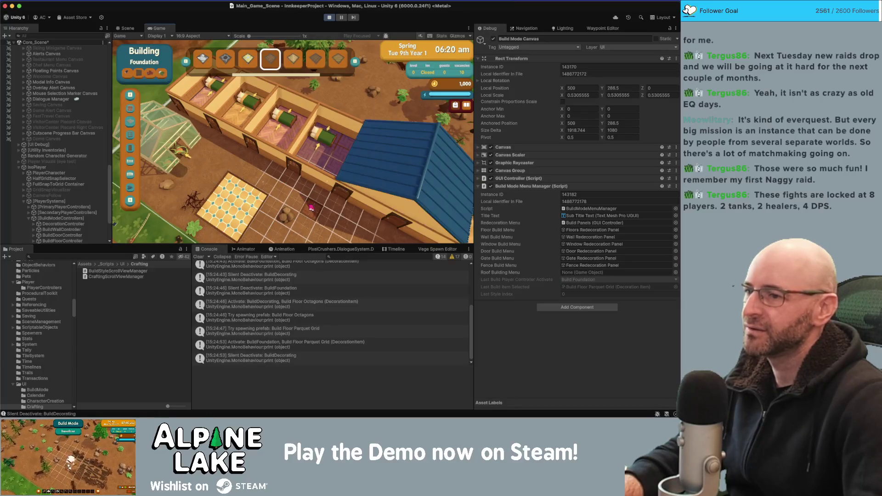
key("d")
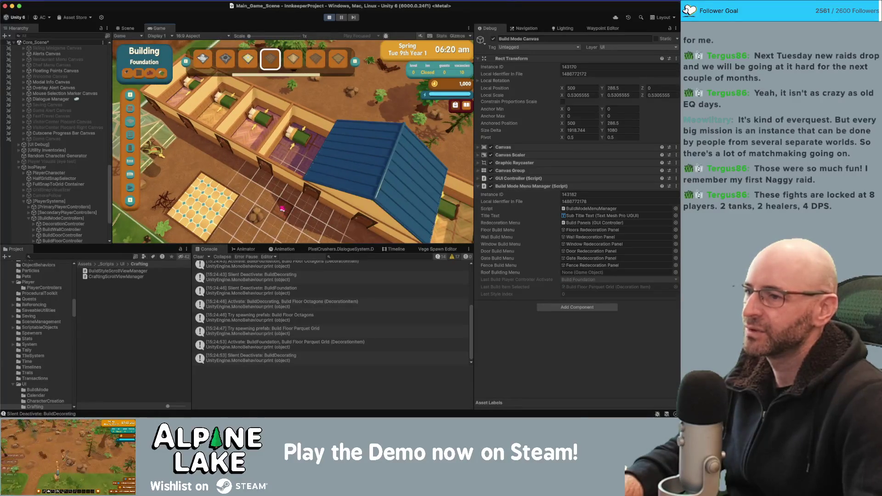
key("w")
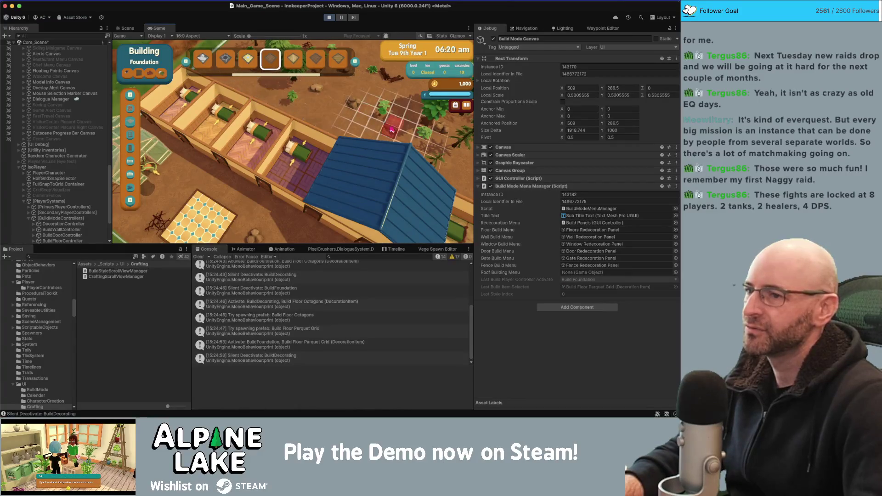
key("s")
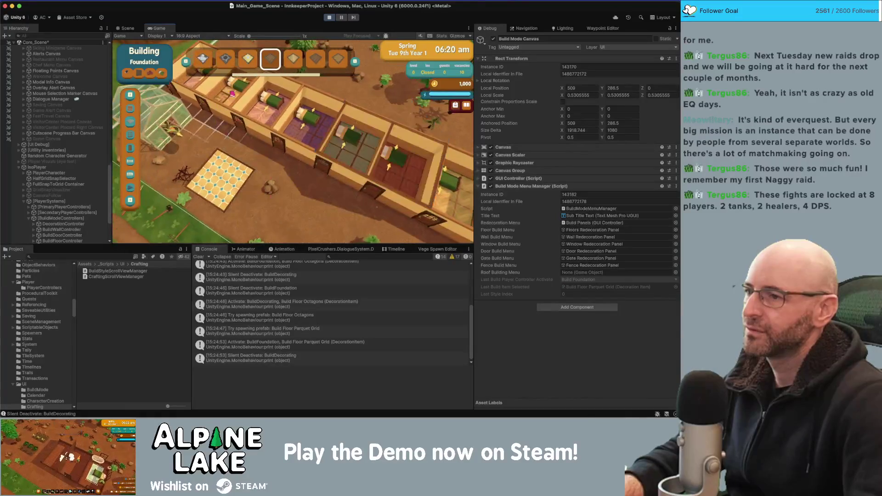
key("w")
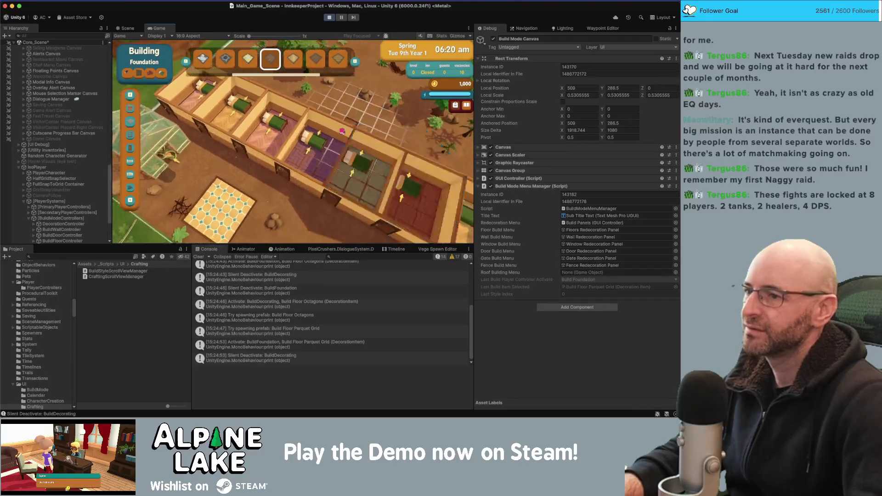
key("a")
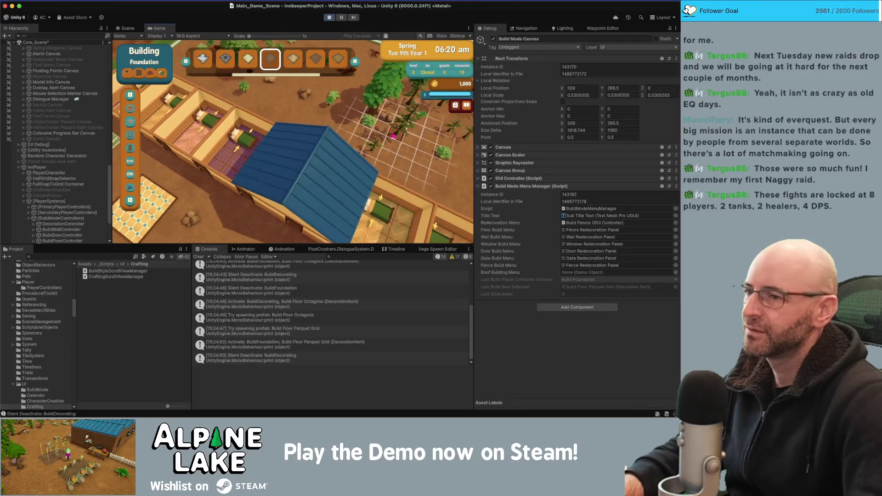
key("s")
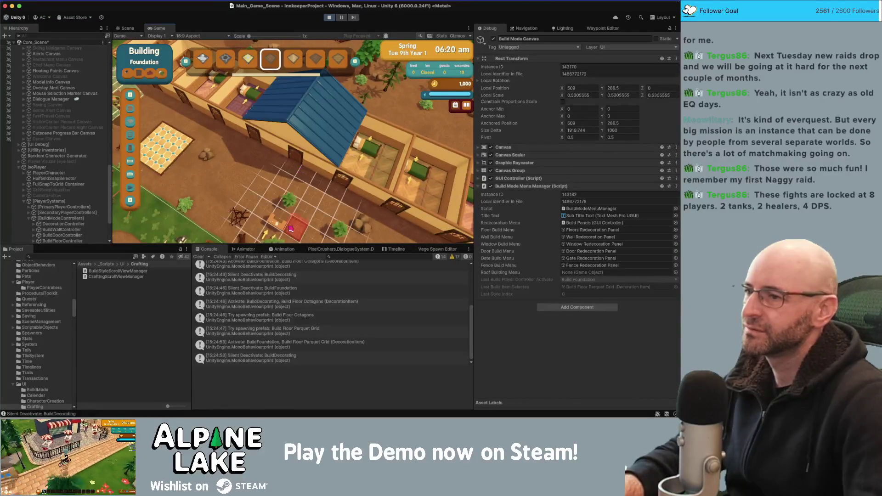
key("w")
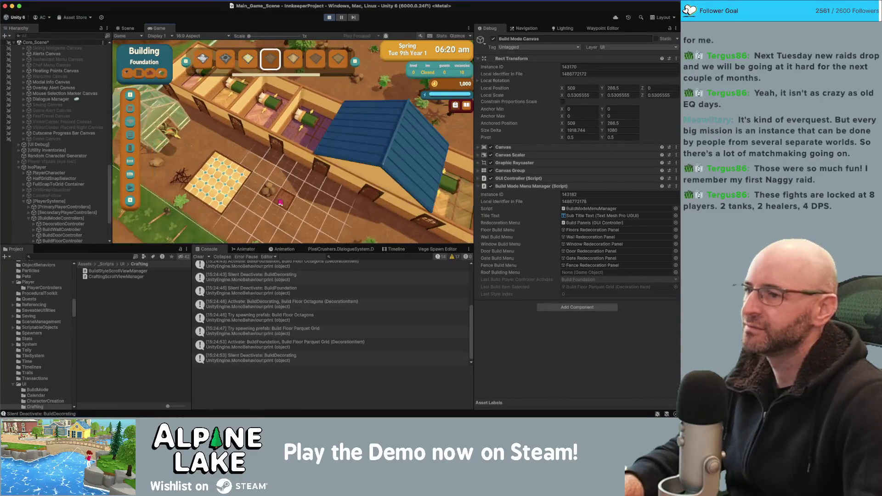
key("Escape")
left_click(346, 137)
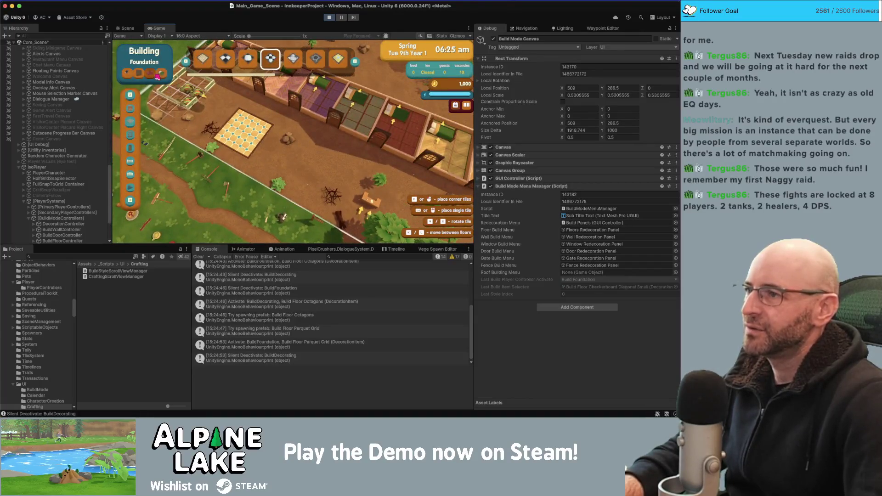
Pick Checkerboard Diagonal Small, cycle to Hexagons, and place two hexagon floor patches beside the inn
left_click(157, 75)
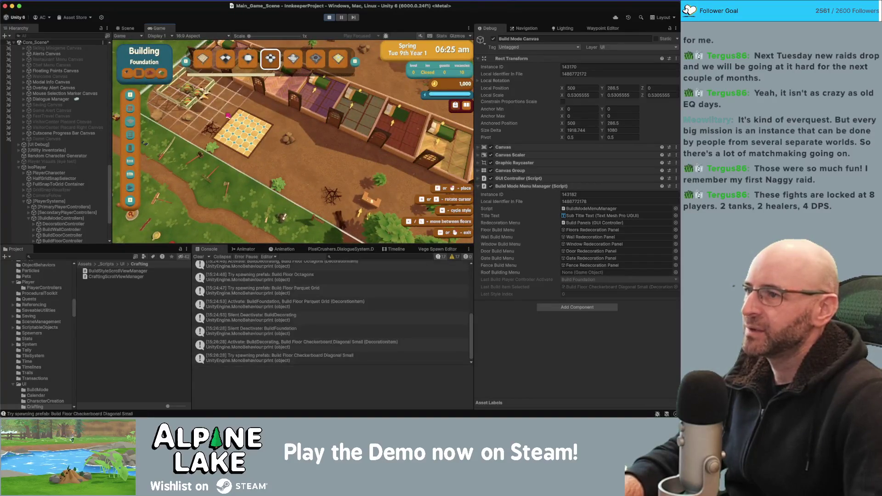
key("Tab")
key("Tab")
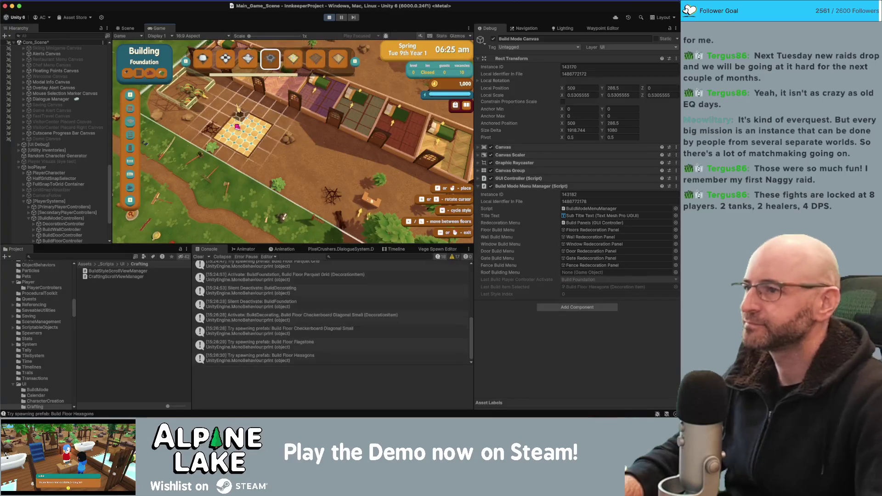
left_click(142, 79)
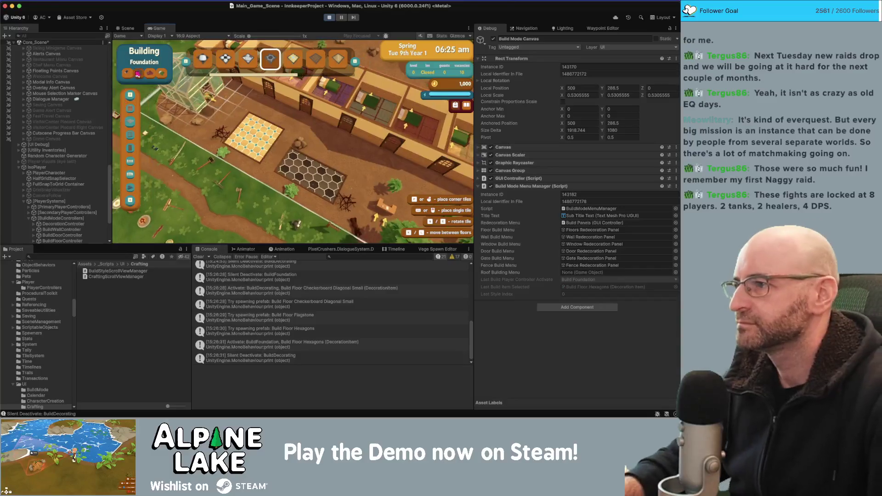
left_click(148, 77)
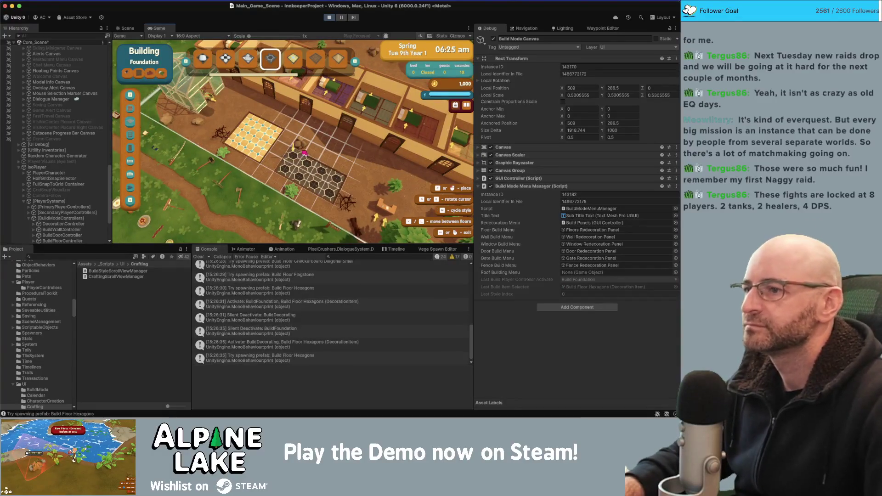
left_click(266, 131)
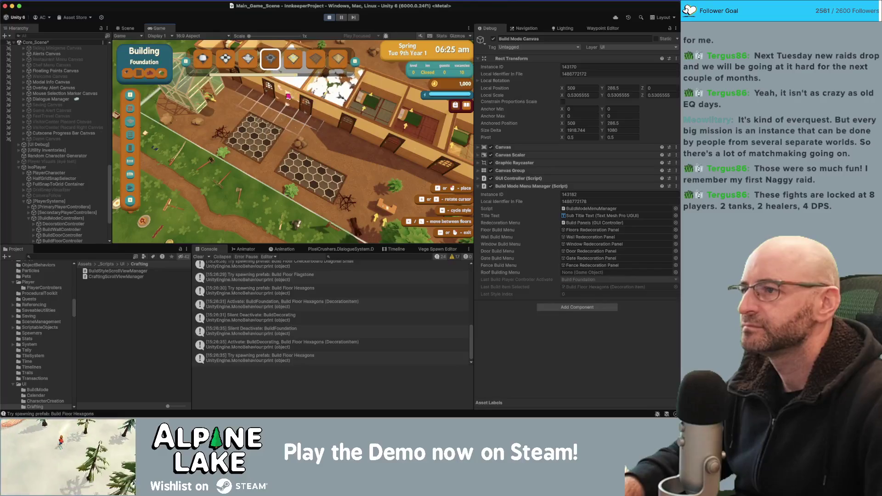
left_click(147, 77)
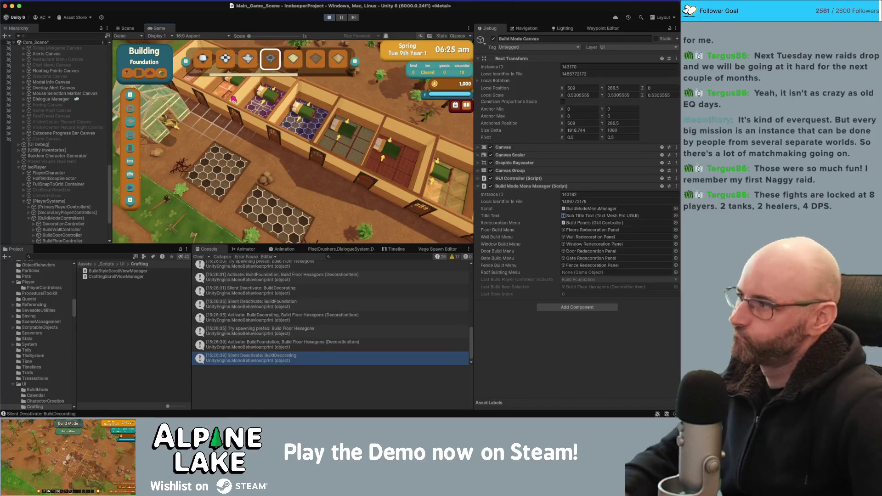
key("w")
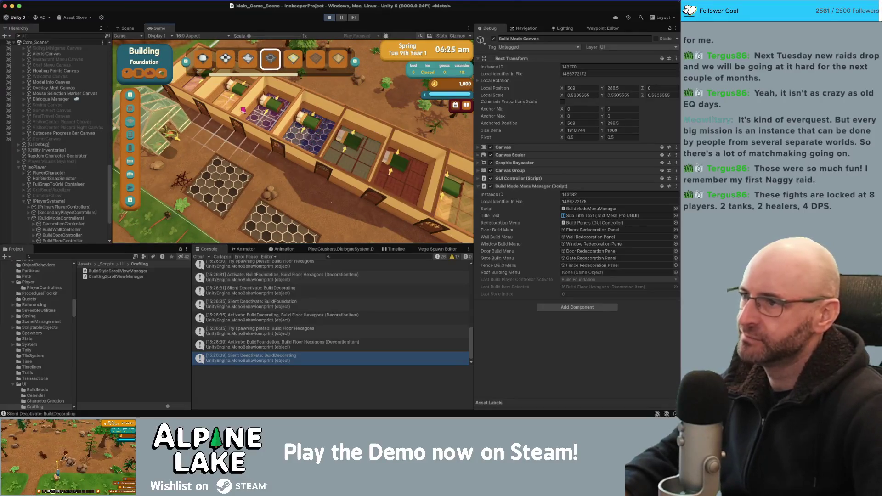
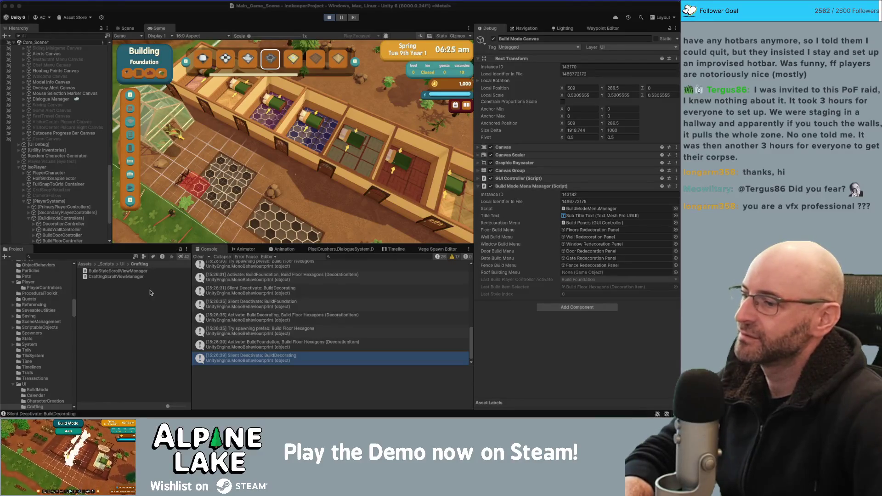
Pan the game camera over the rooms and yard, briefly switching the build category to Walls
left_click(127, 300)
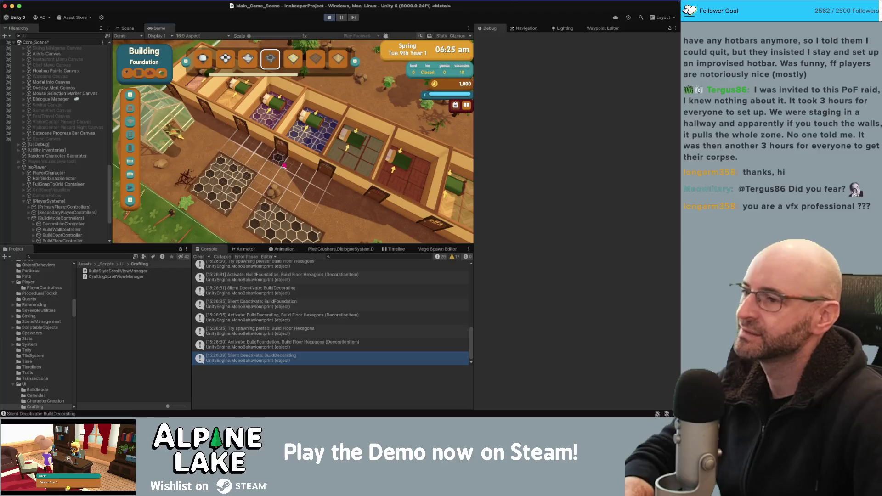
key("s")
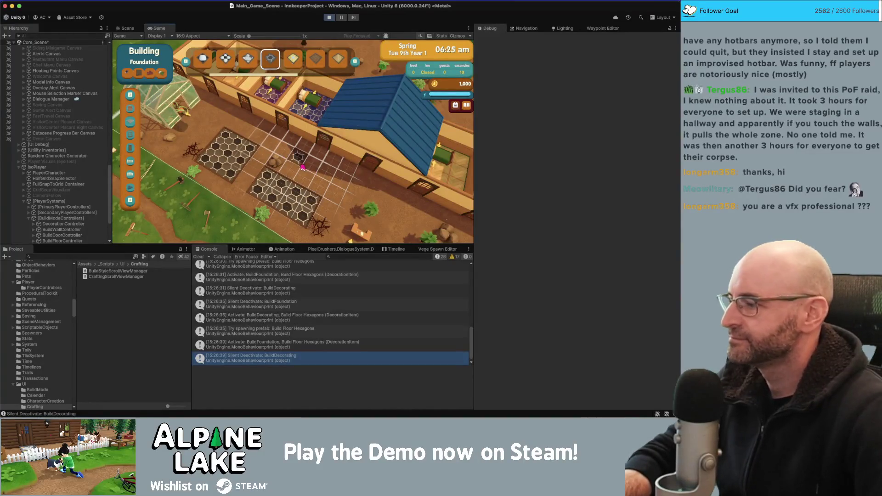
key("d")
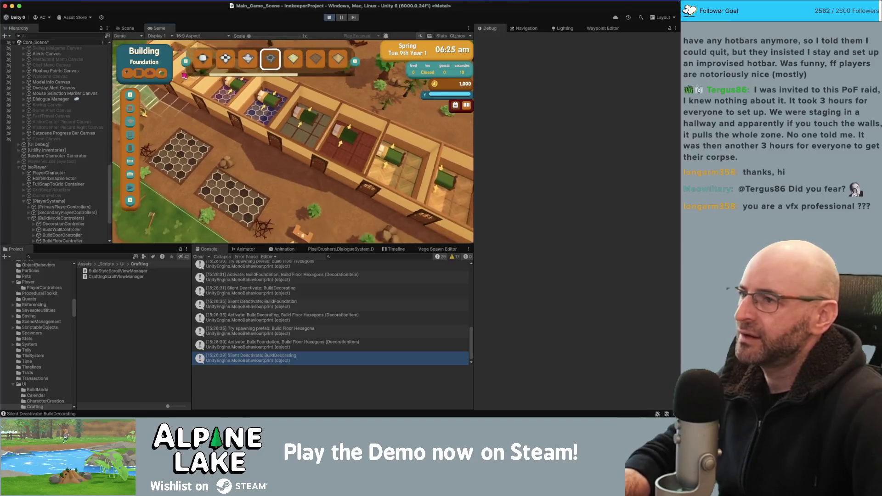
key("s")
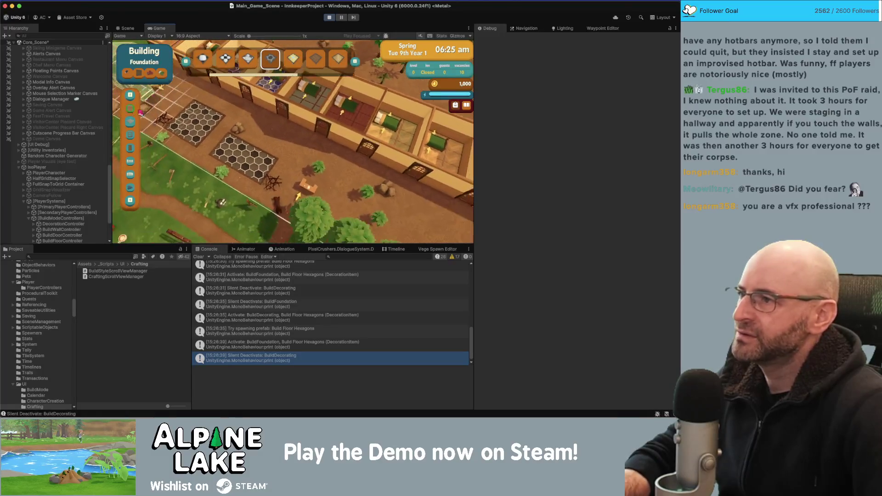
left_click(130, 110)
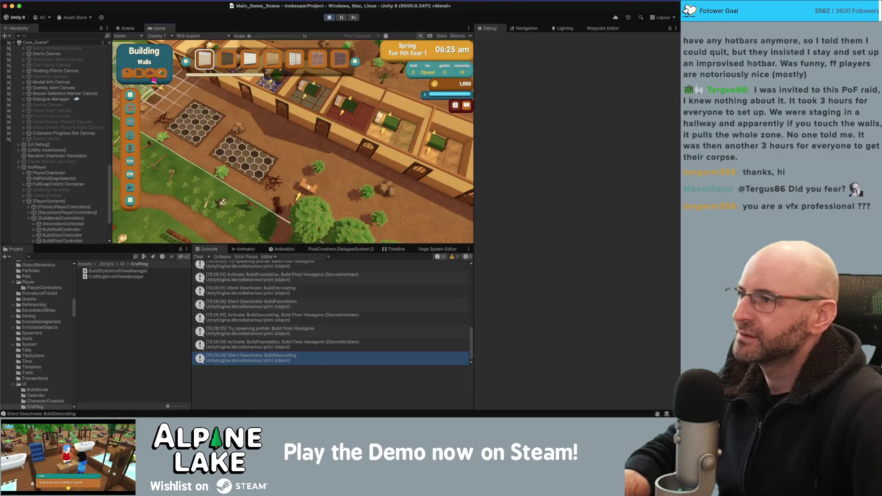
key("w")
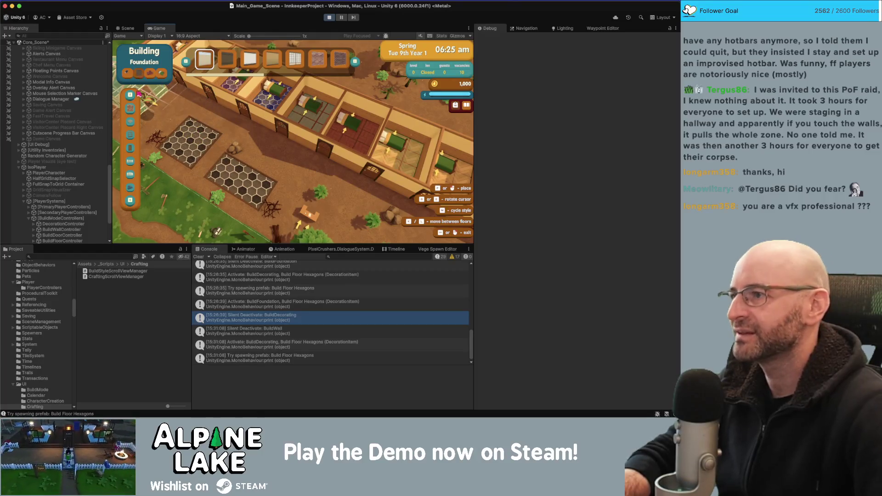
Try the Build Wall Barn and other wall styles, then the grid and white floor tiles
left_click(130, 110)
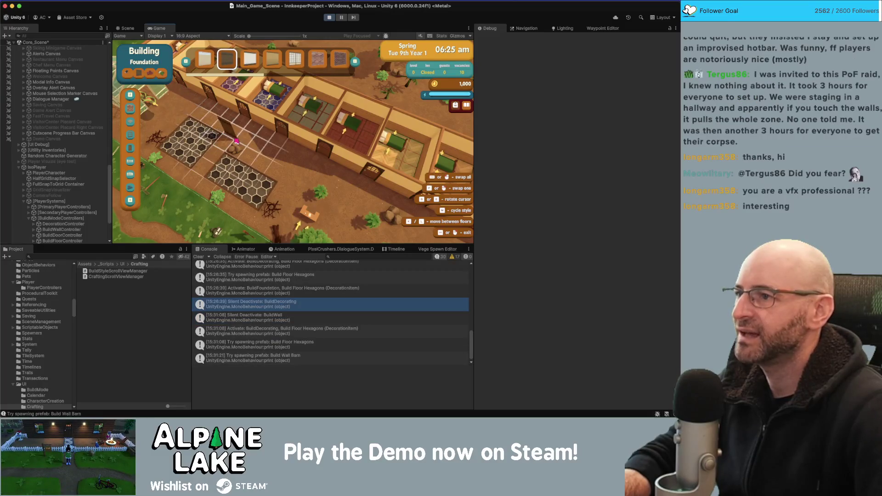
left_click(133, 113)
left_click(134, 114)
scroll(165, 118, "down", 2)
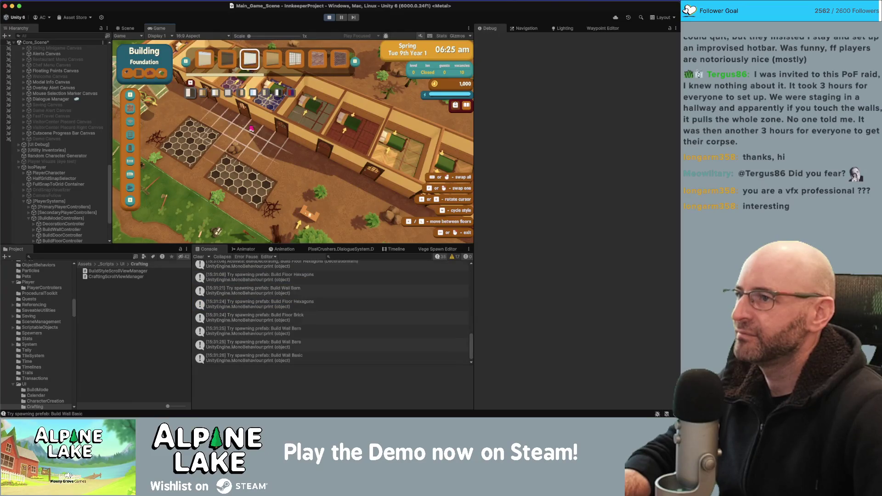
key("Tab")
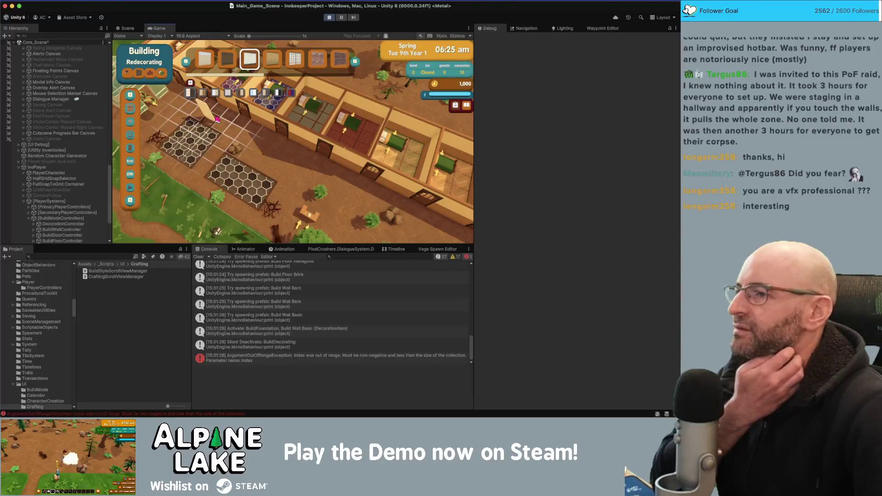
left_click(289, 61)
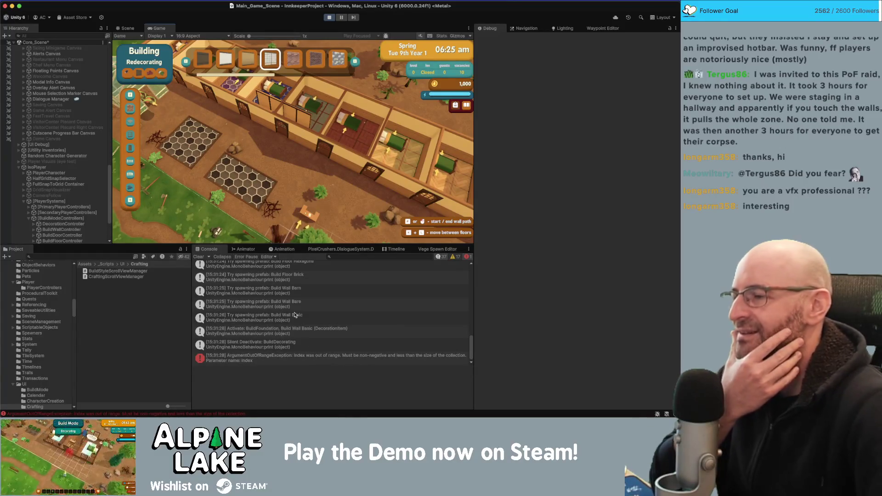
left_click(225, 59)
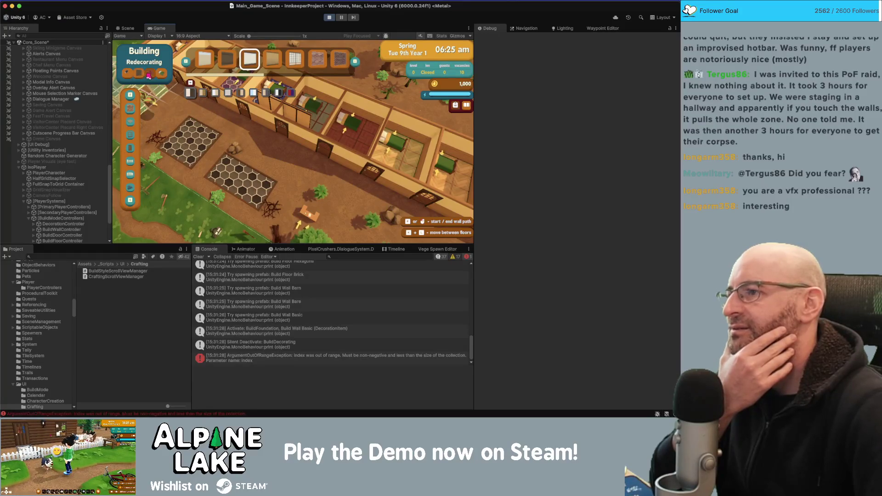
Toggle Foundation and Redecorating to reproduce the error, clear the Console, and show the roof
left_click(149, 74)
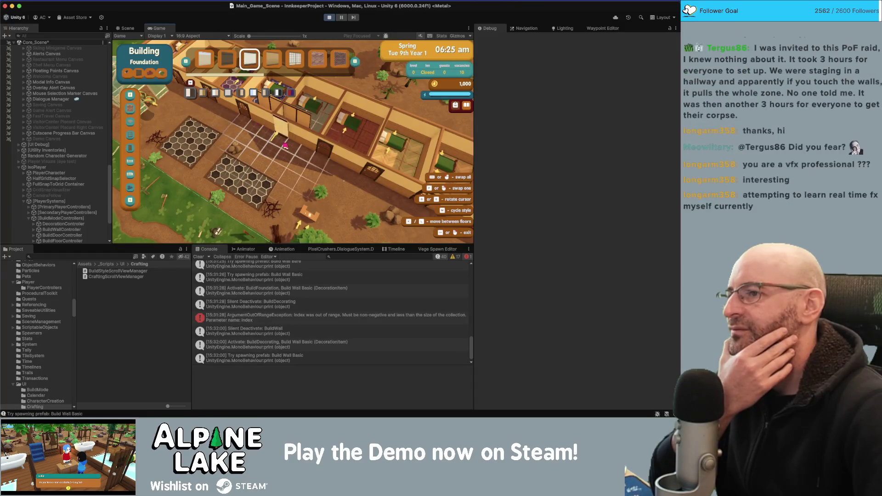
left_click(140, 75)
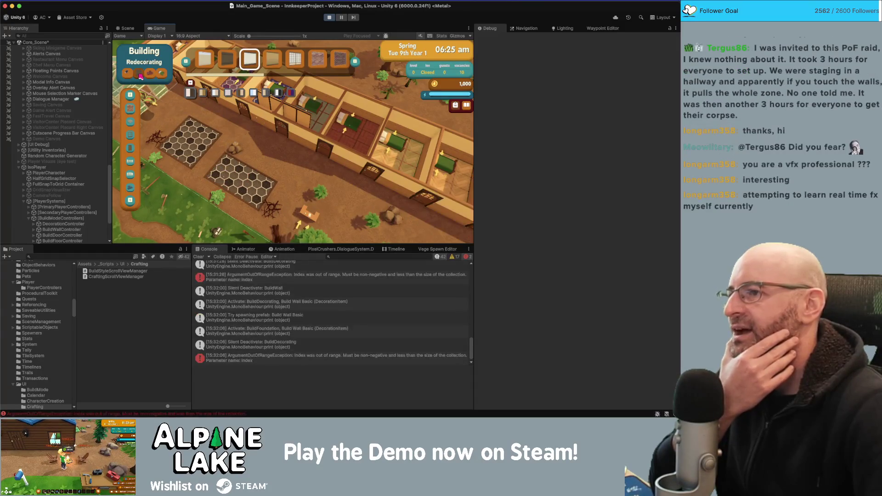
left_click(142, 76)
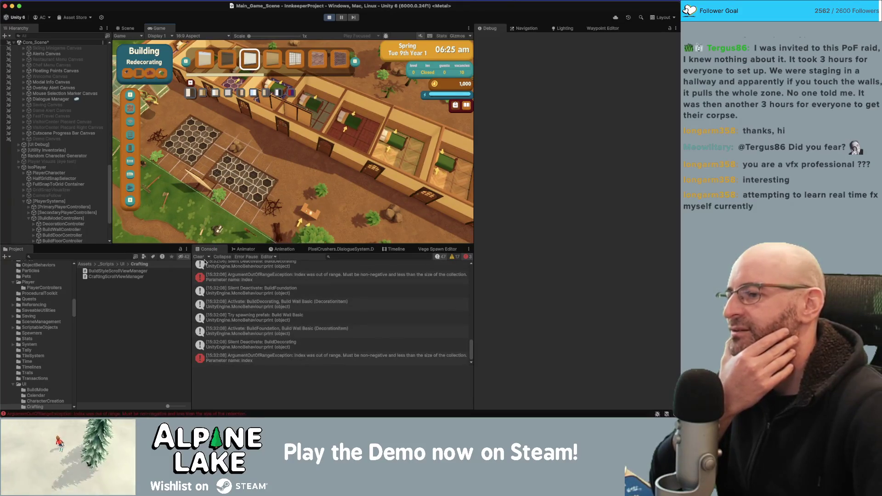
left_click(199, 256)
left_click(149, 76)
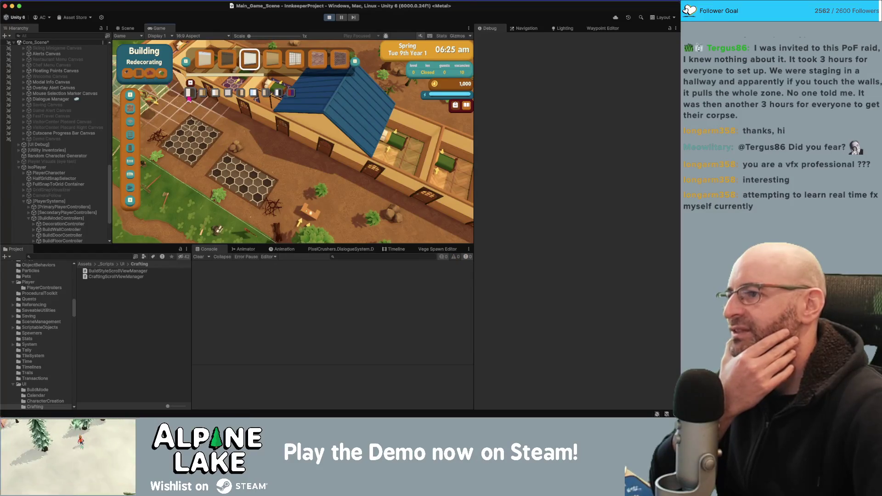
Reproduce the Redecorating error and view the ArgumentOutOfRange stack trace in the Console
left_click(142, 76)
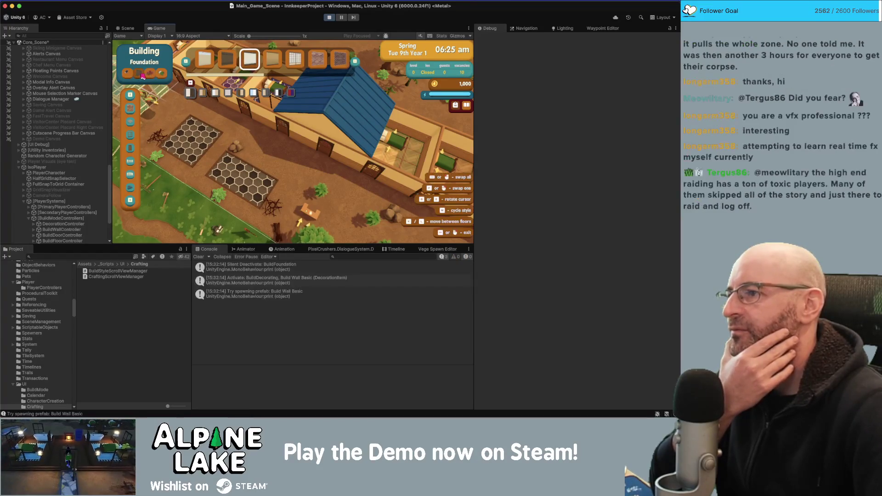
left_click(150, 76)
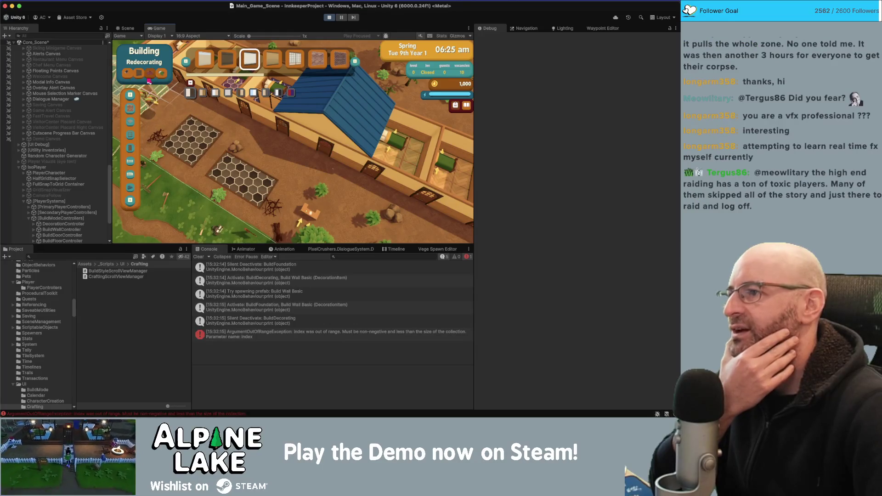
left_click(301, 339)
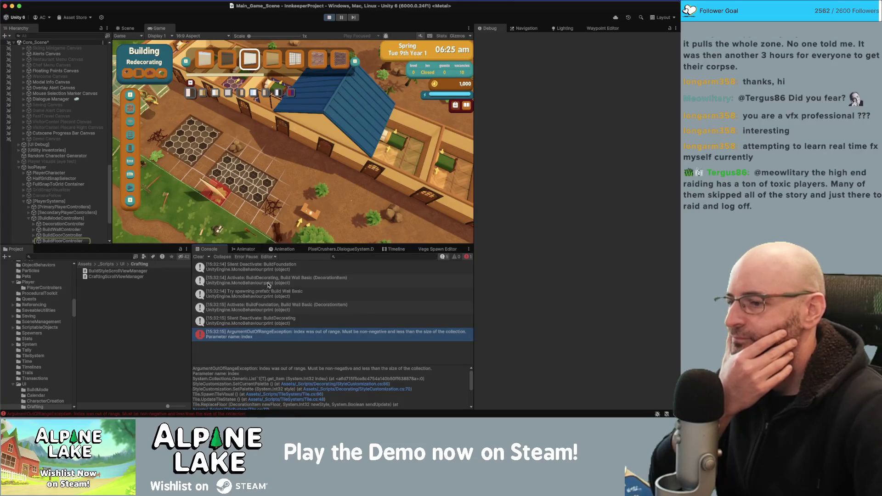
Reproduce the error once more, then pick the first wall style and the fence tool
left_click(227, 59)
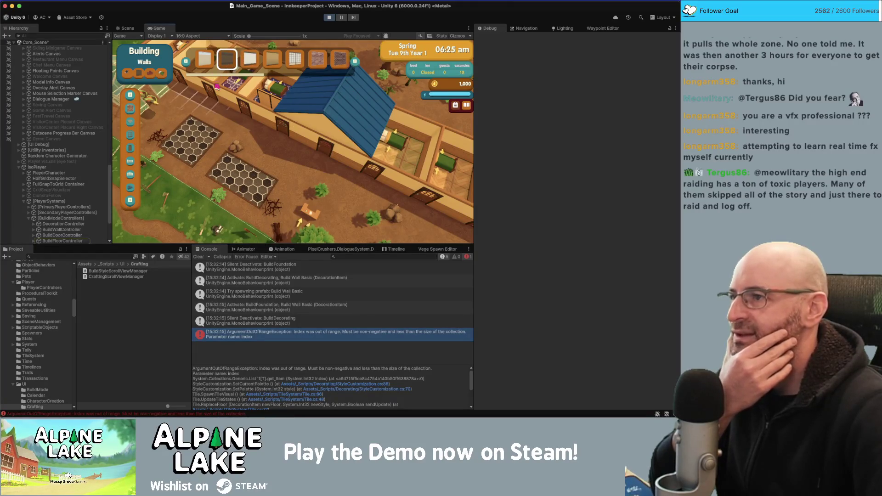
left_click(160, 74)
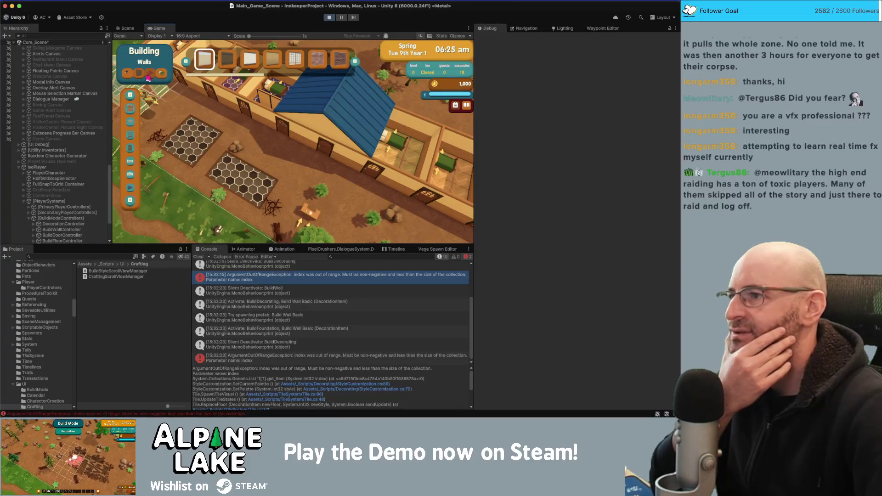
left_click(148, 77)
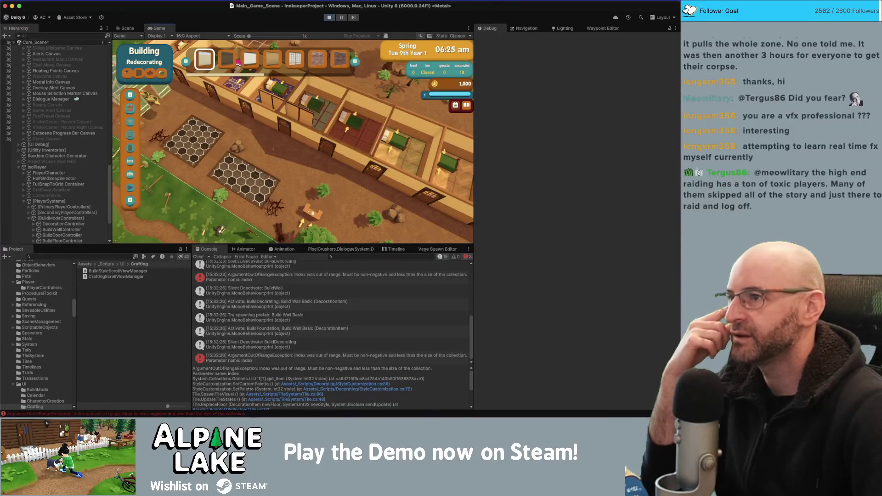
left_click(205, 64)
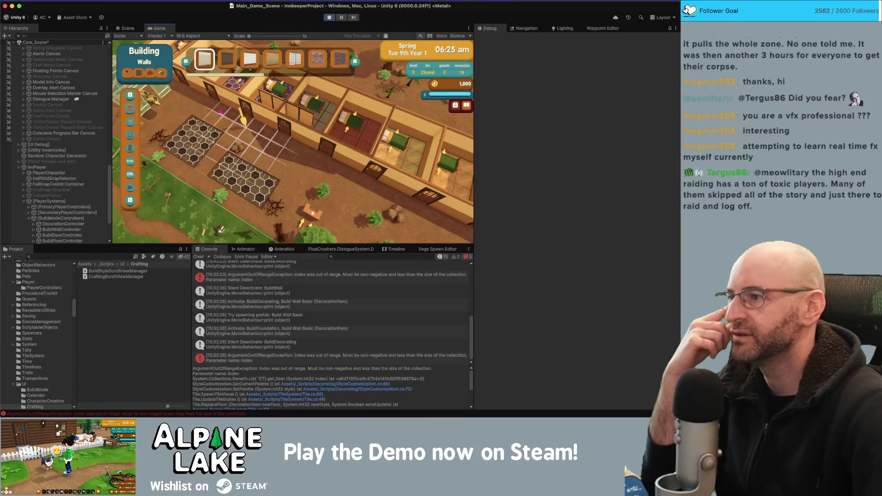
left_click(130, 161)
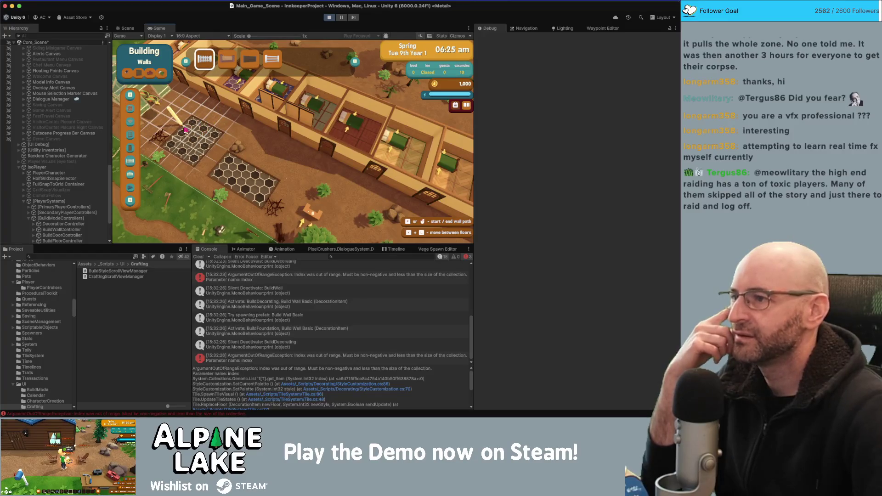
Build fence runs along paths beside the hex floor patches, then return to Foundation
left_click(217, 150)
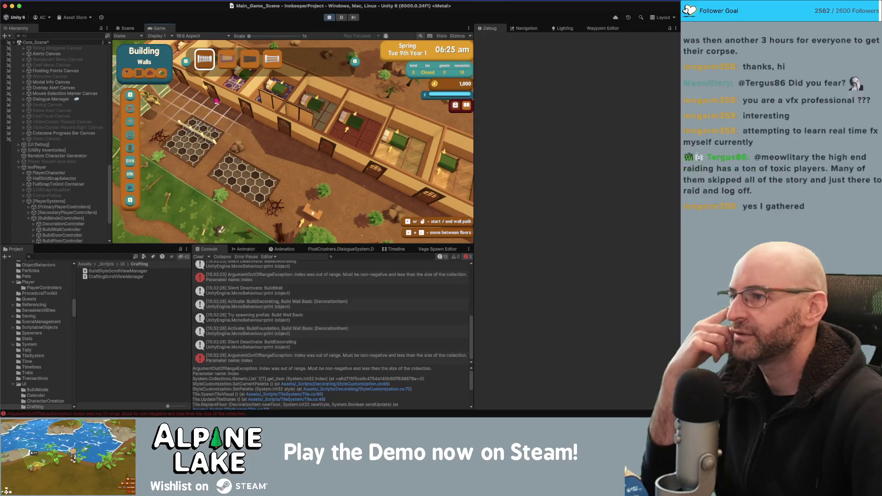
left_click(187, 126)
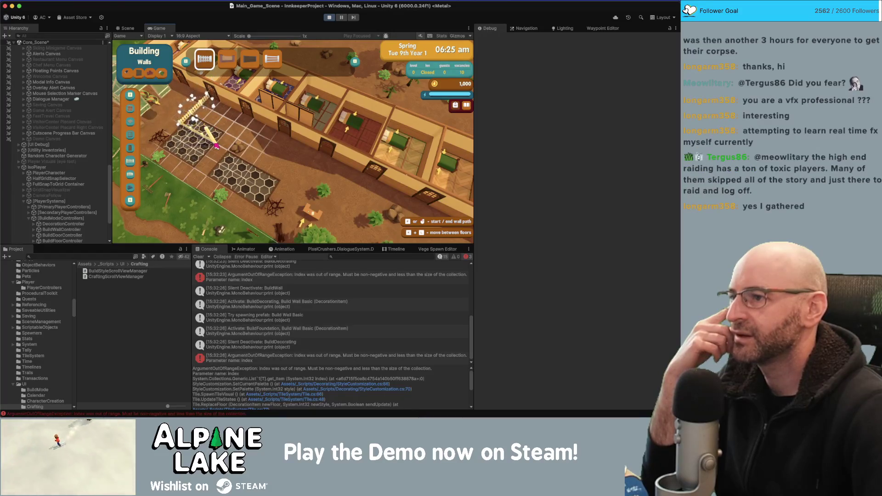
left_click(208, 133)
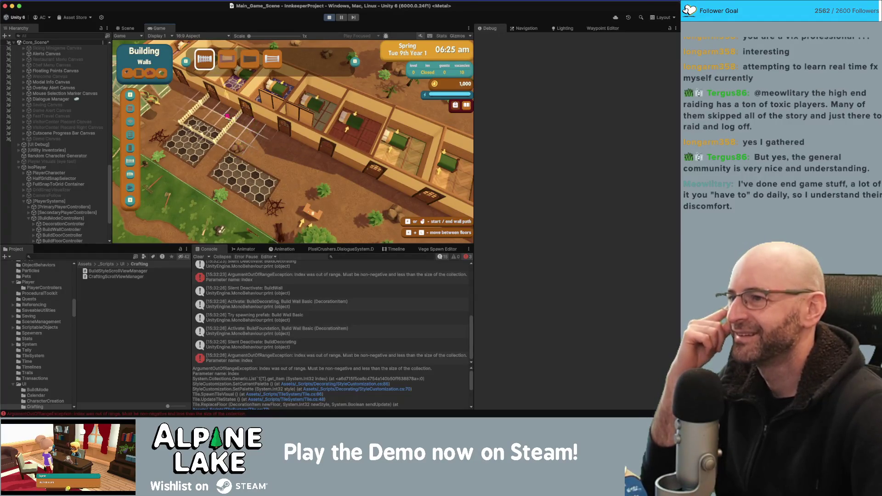
left_click(203, 119)
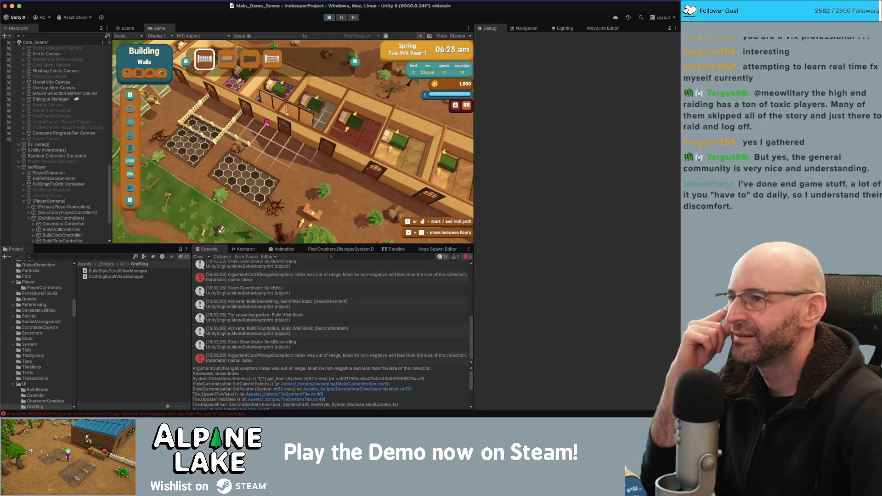
left_click(227, 58)
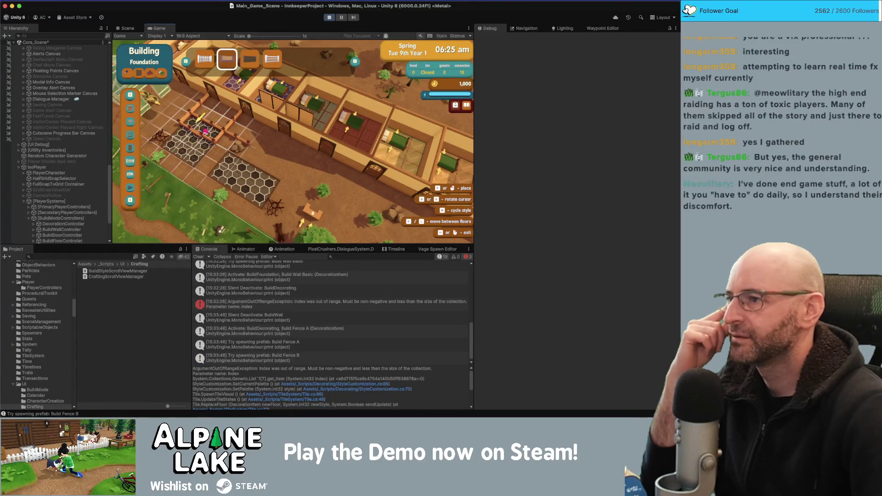
Choose Fence C, cycle to Fence D, and place a Fence D section on the map
left_click(251, 68)
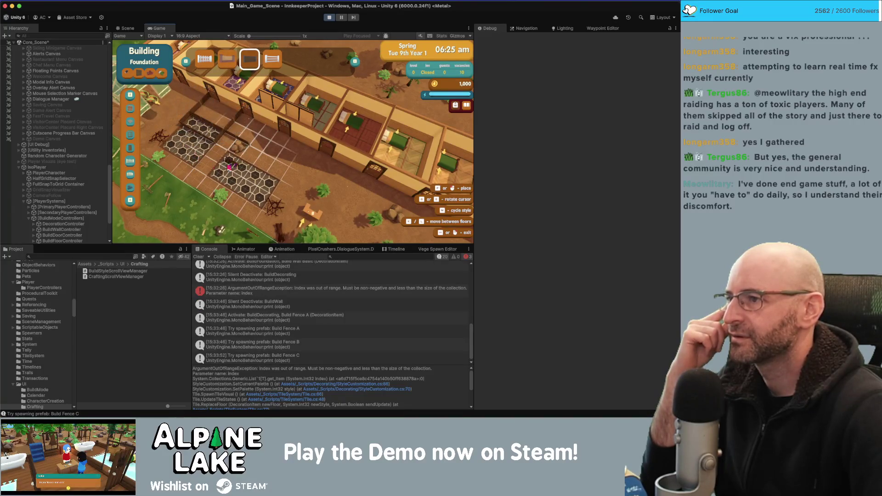
key("c")
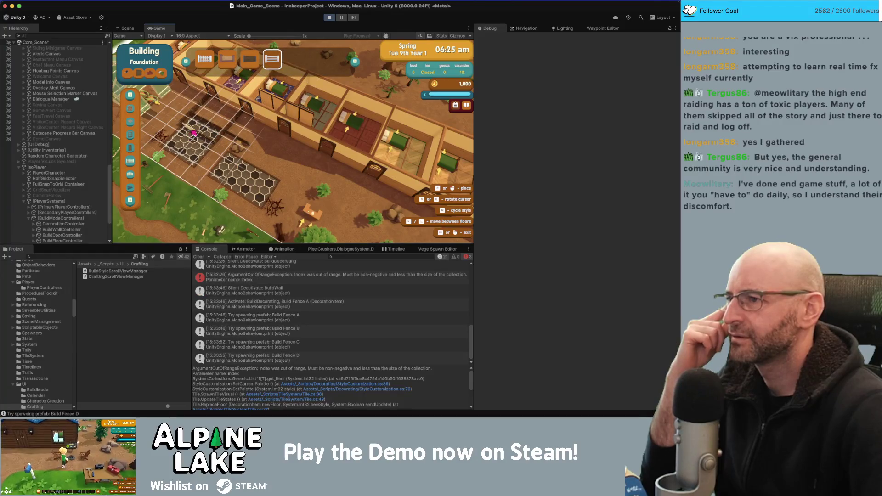
left_click(220, 126)
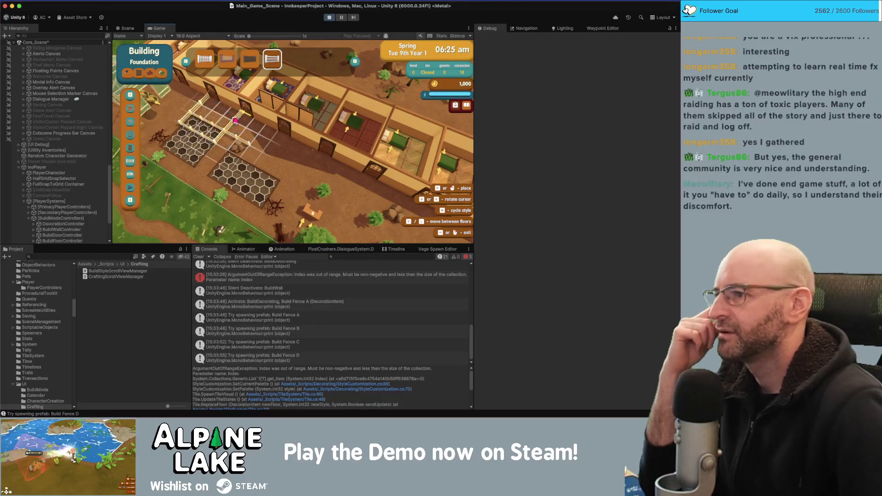
left_click(140, 77)
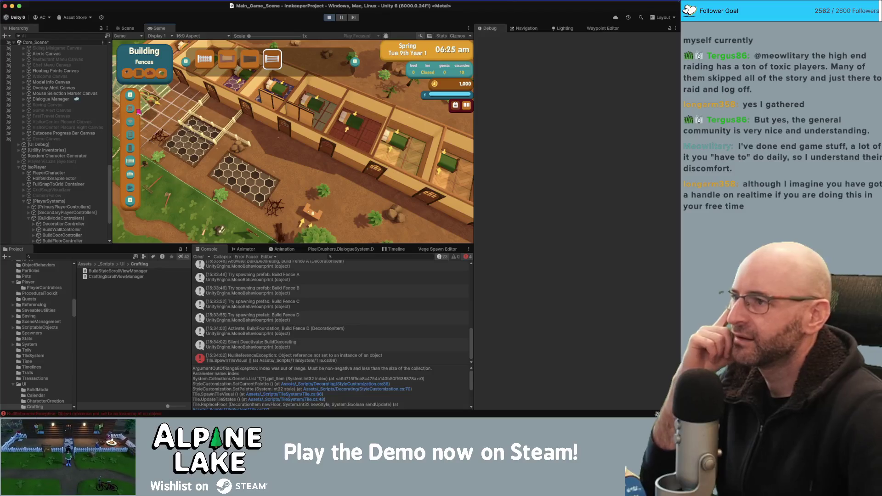
Switch the build category to Walls and back to Foundation, then clear the Console
left_click(130, 122)
left_click(130, 122)
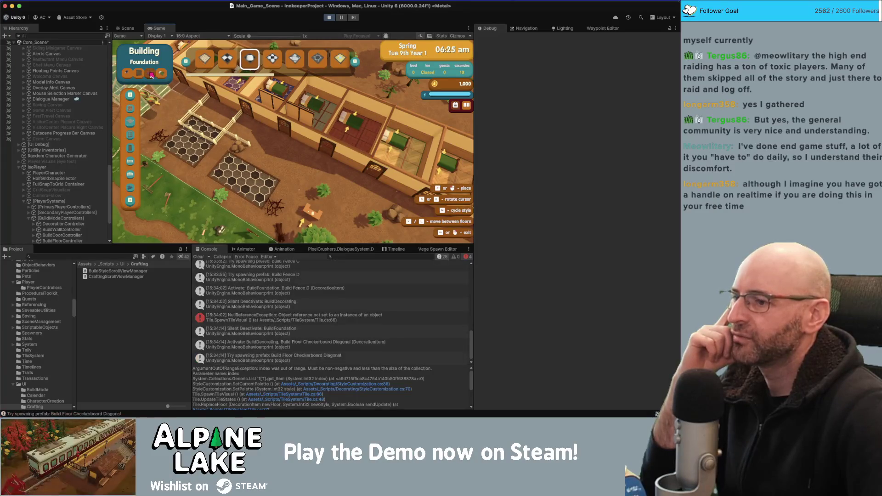
left_click(199, 257)
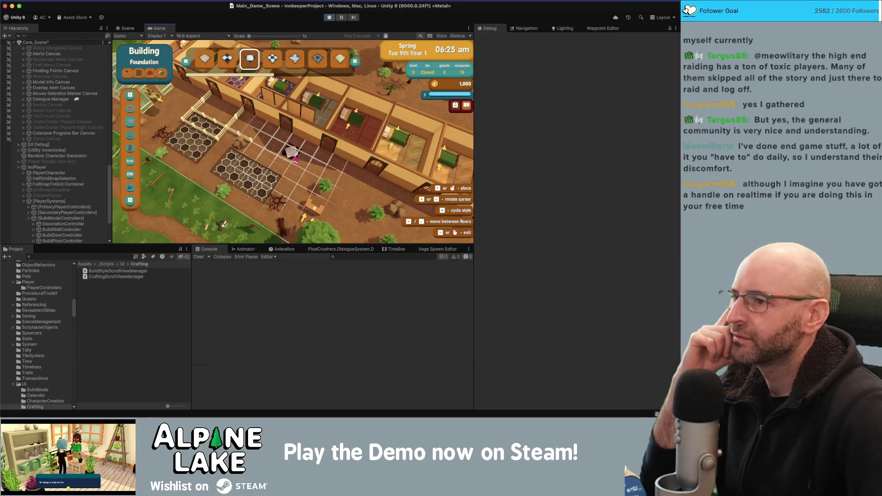
Pick the diagonal checkerboard floor style and toggle repeatedly between floor and wall building
left_click(138, 72)
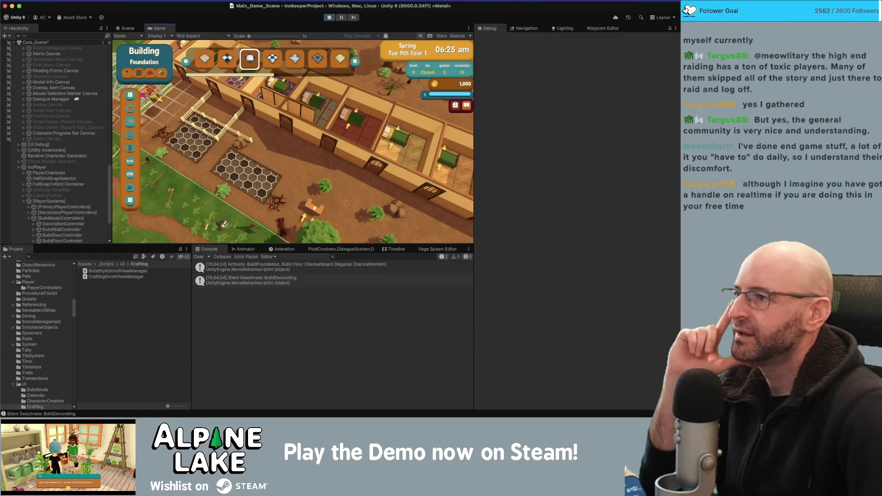
left_click(142, 78)
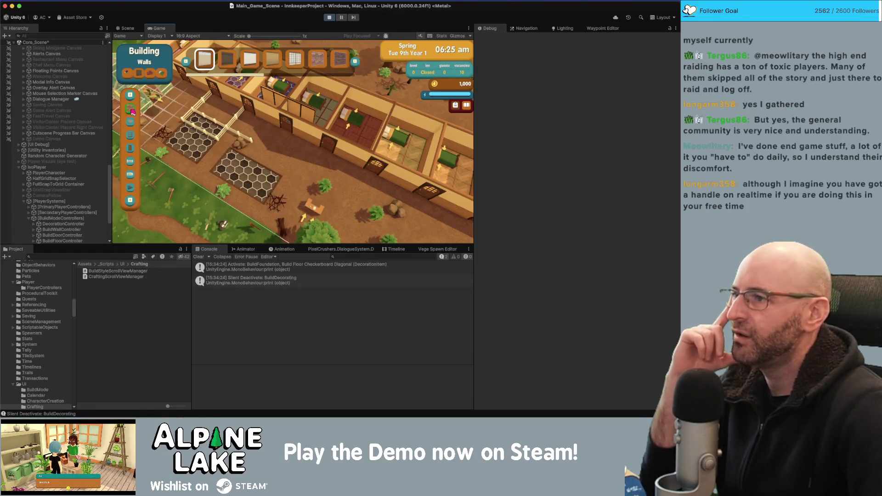
left_click(138, 73)
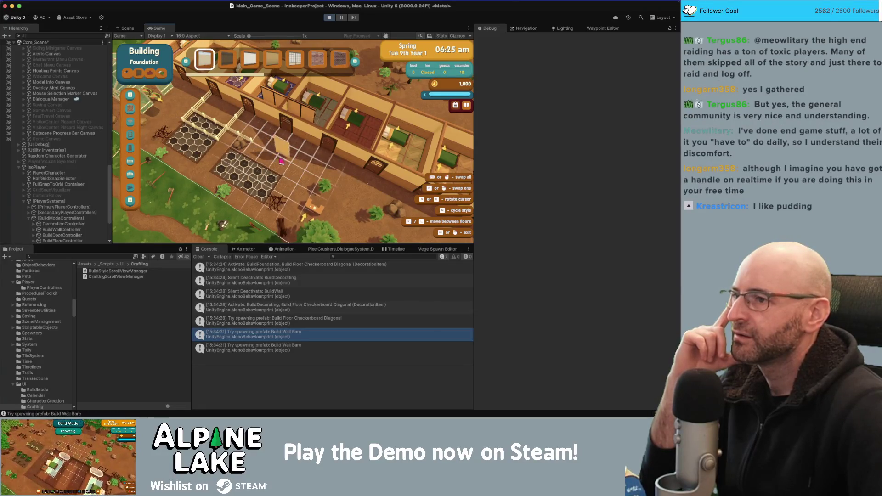
left_click(141, 75)
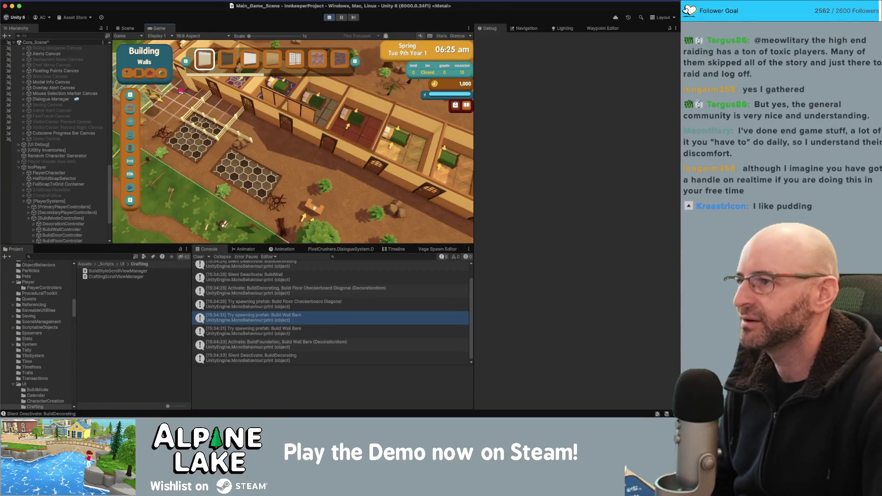
left_click(152, 79)
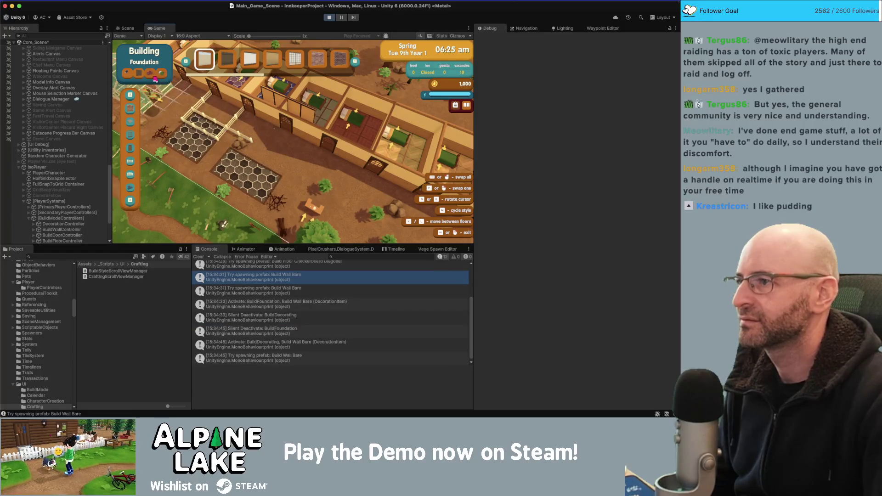
left_click(147, 82)
left_click(149, 130)
left_click(139, 74)
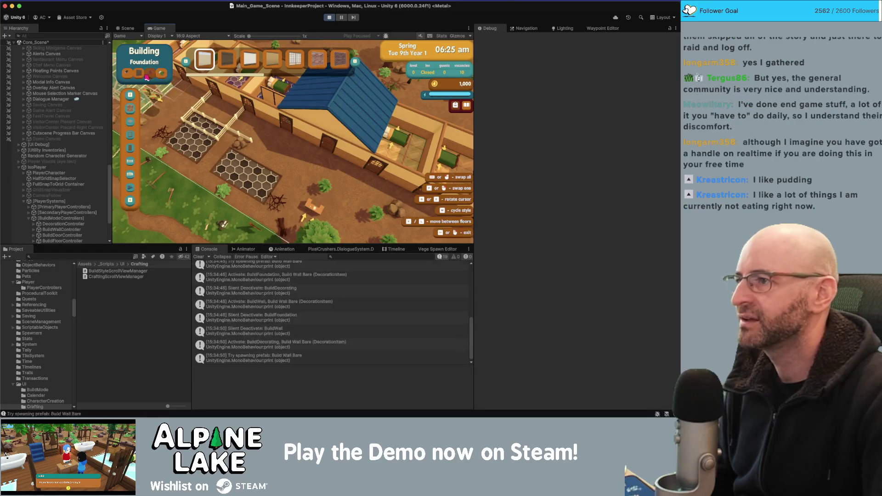
left_click(139, 74)
left_click(152, 77)
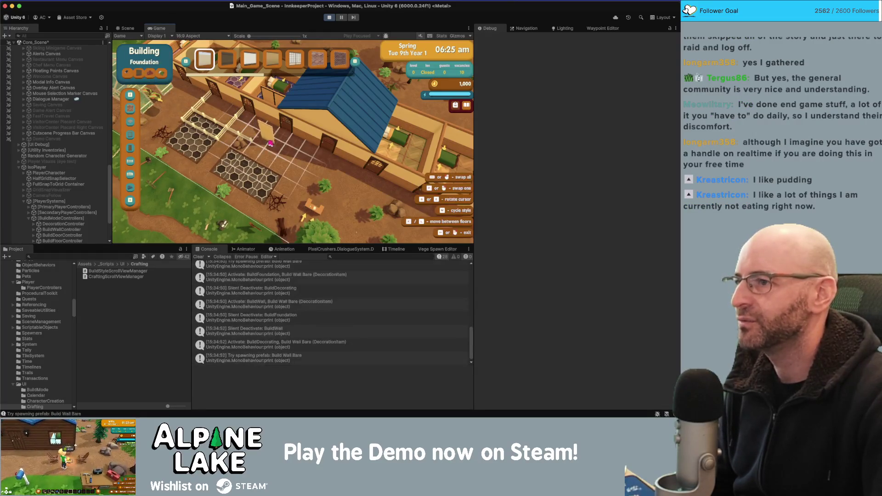
left_click(260, 136)
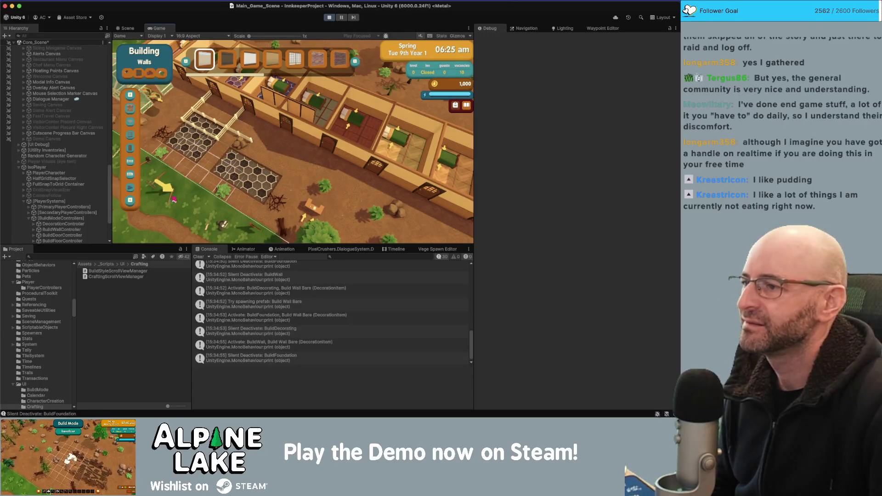
Switch to Demolition and tear down fence sections beside the hexagon floor
left_click(130, 72)
left_click(221, 131)
left_click(202, 119)
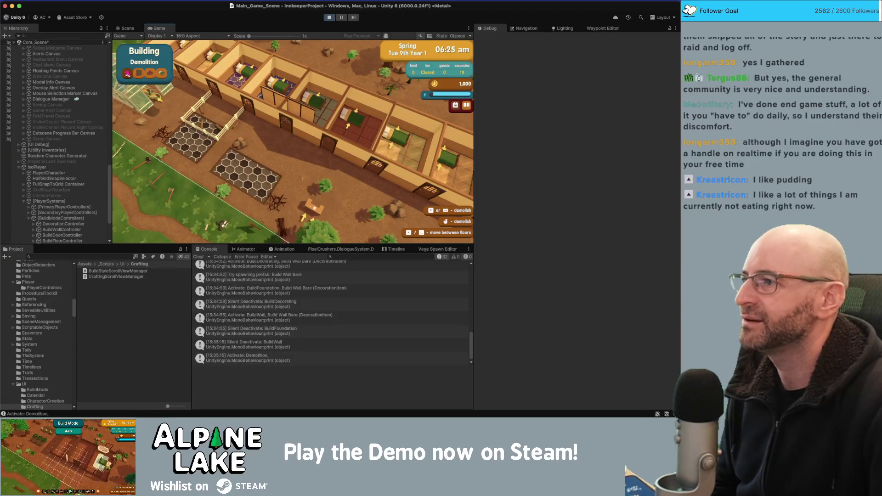
Build a wall path around the hexagon-tiled floor patch, then press X for demolition mode
left_click(139, 74)
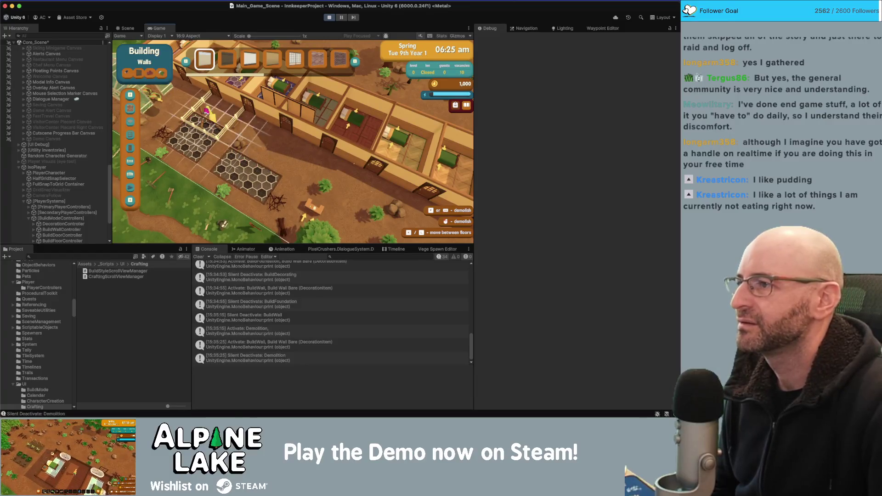
left_click(161, 74)
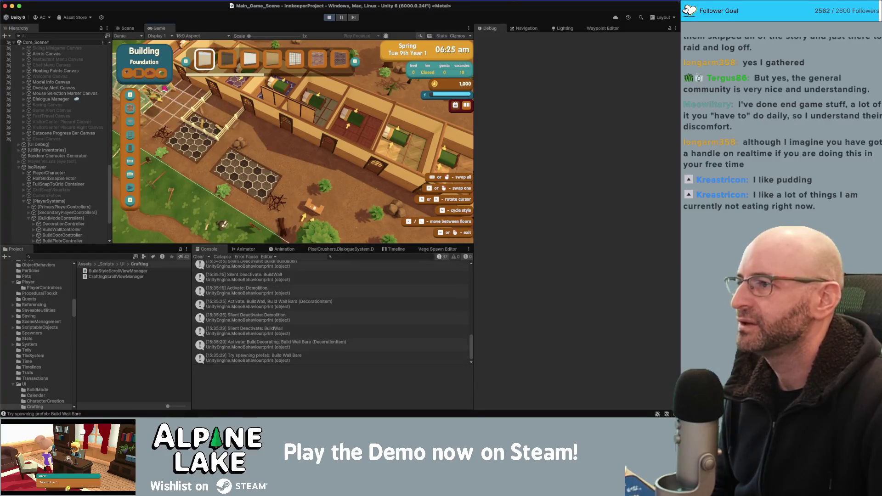
left_click(139, 76)
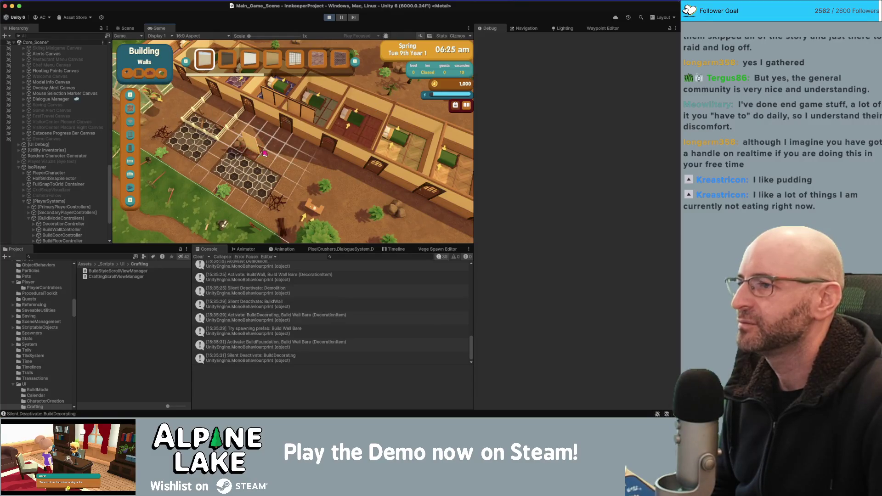
right_click(231, 137)
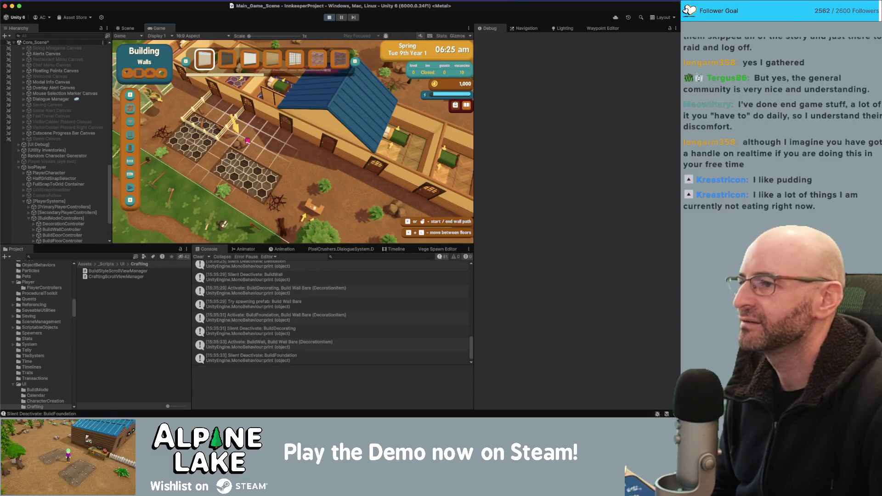
left_click(239, 162)
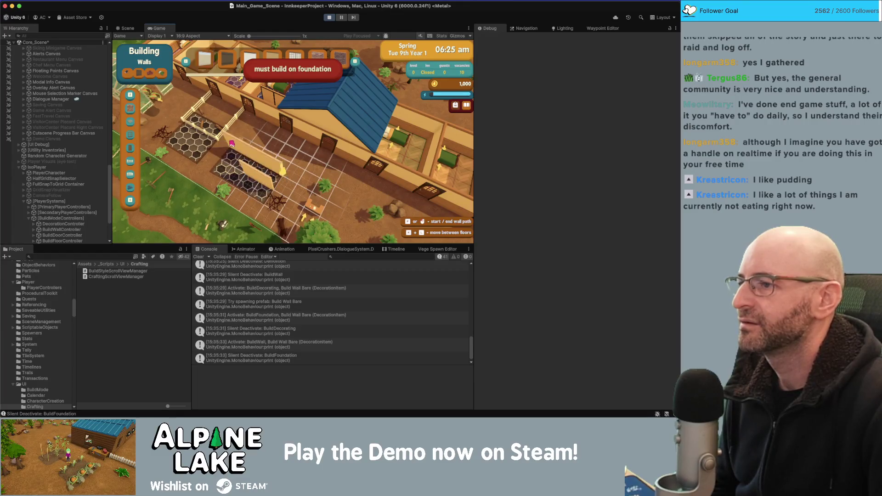
left_click(232, 143)
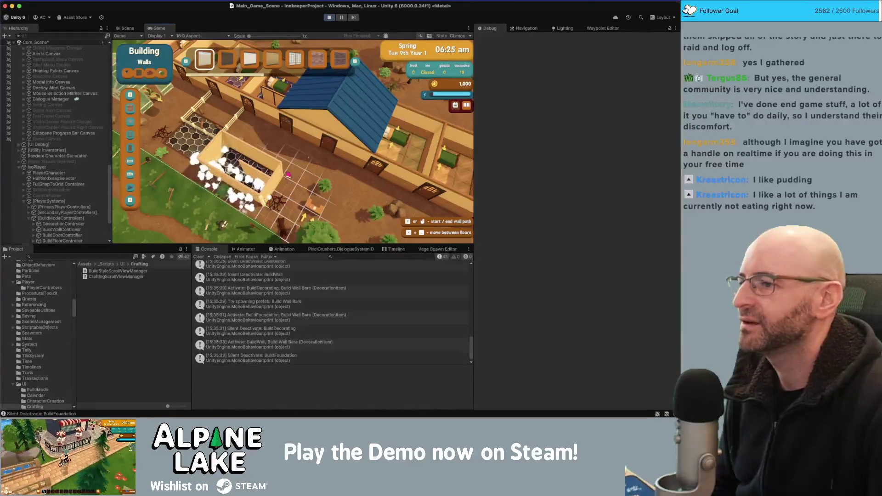
key("x")
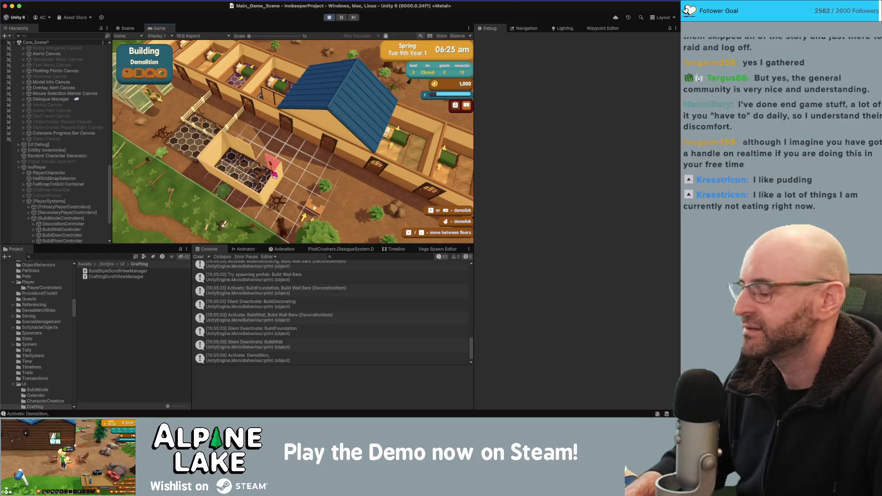
Demolish part of the new wall for 4 wood, exit build mode, then reopen Demolition
key("a")
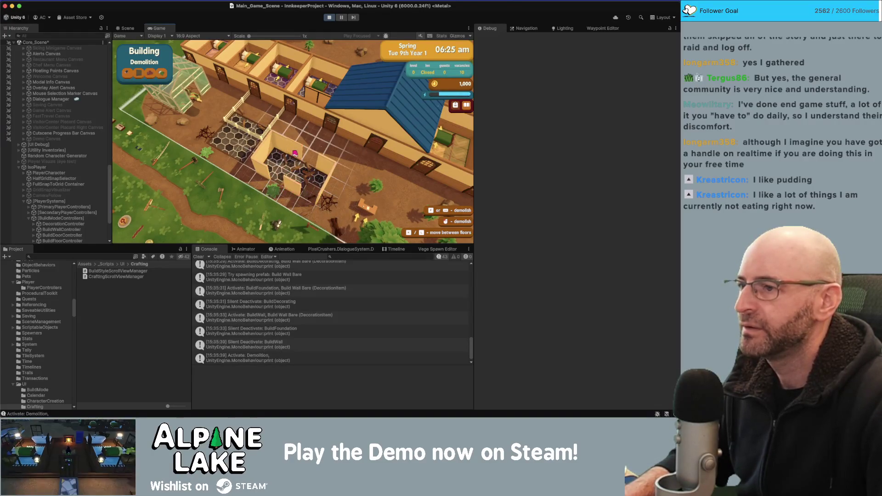
left_click(304, 148)
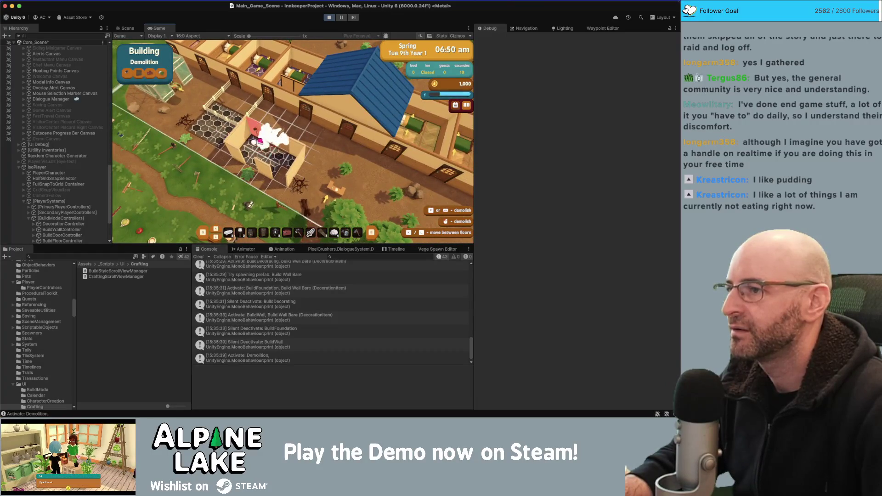
key("Escape")
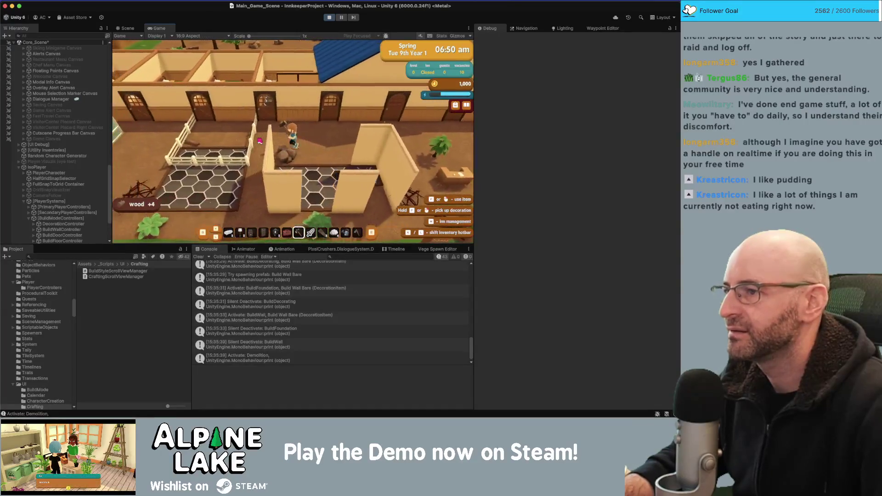
left_click(270, 141)
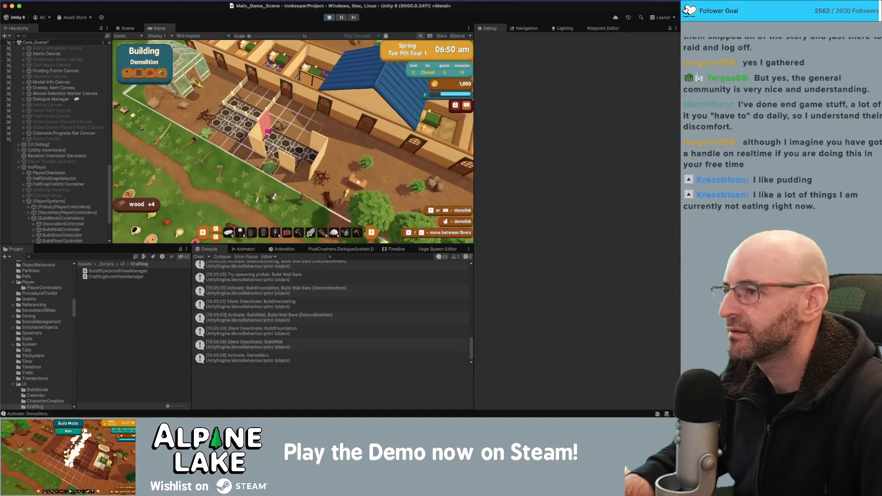